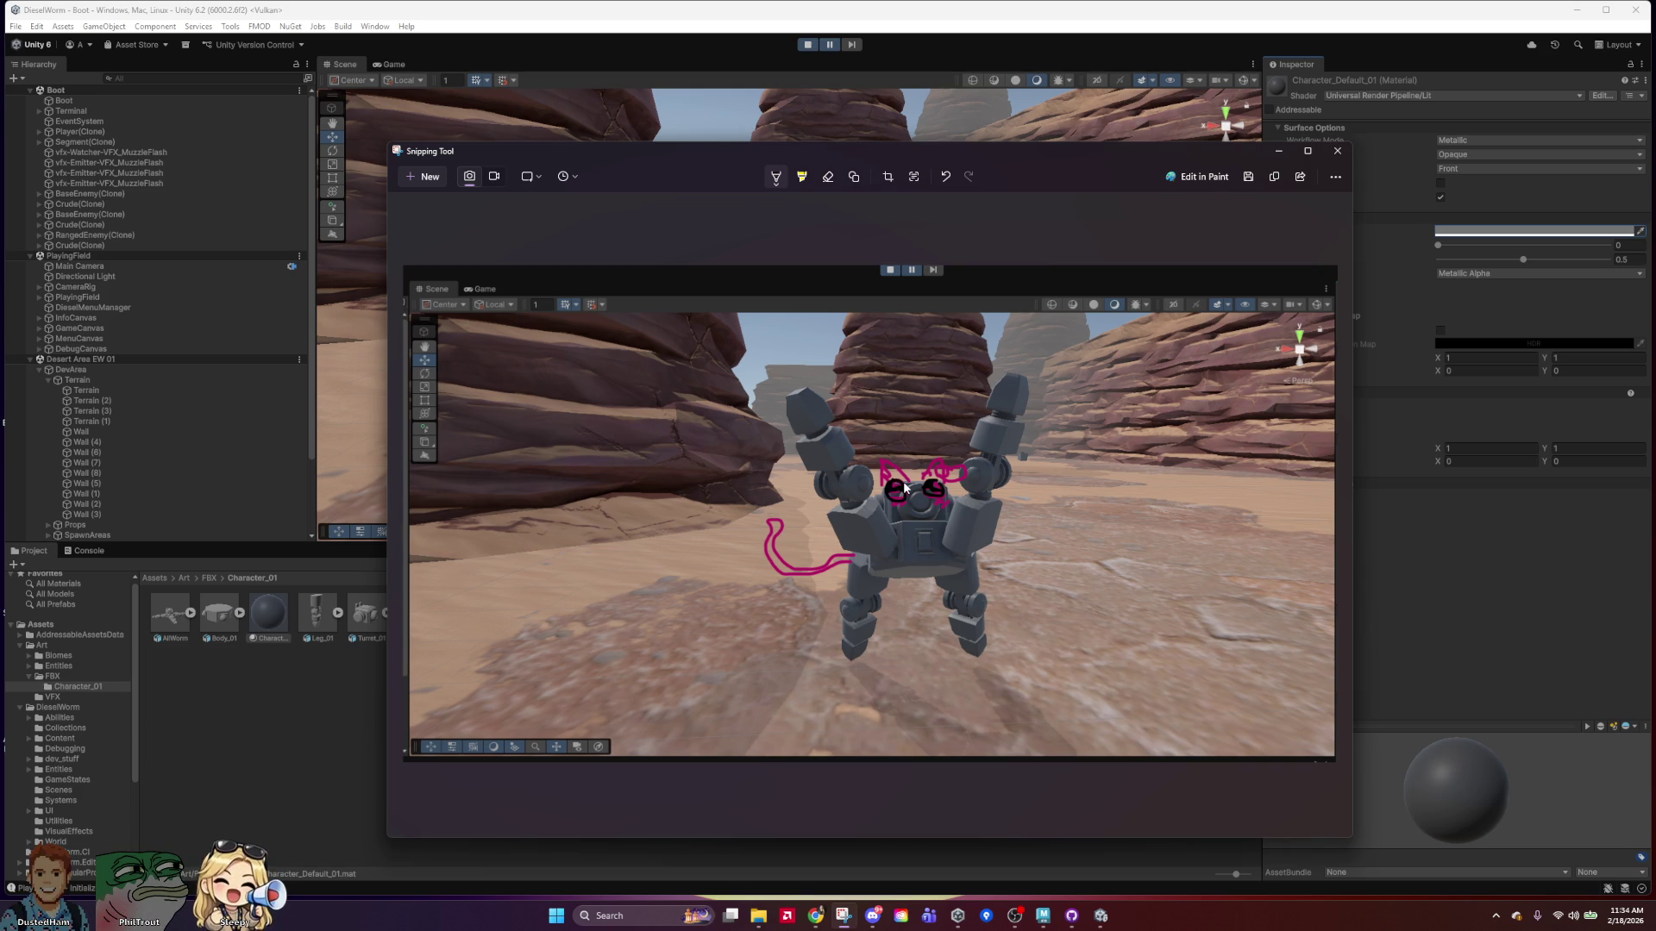
Undo the last stroke, draw a dark ear over the left magenta ear, and reposition the snip window.
{"action": "key", "text": "ctrl+z"}
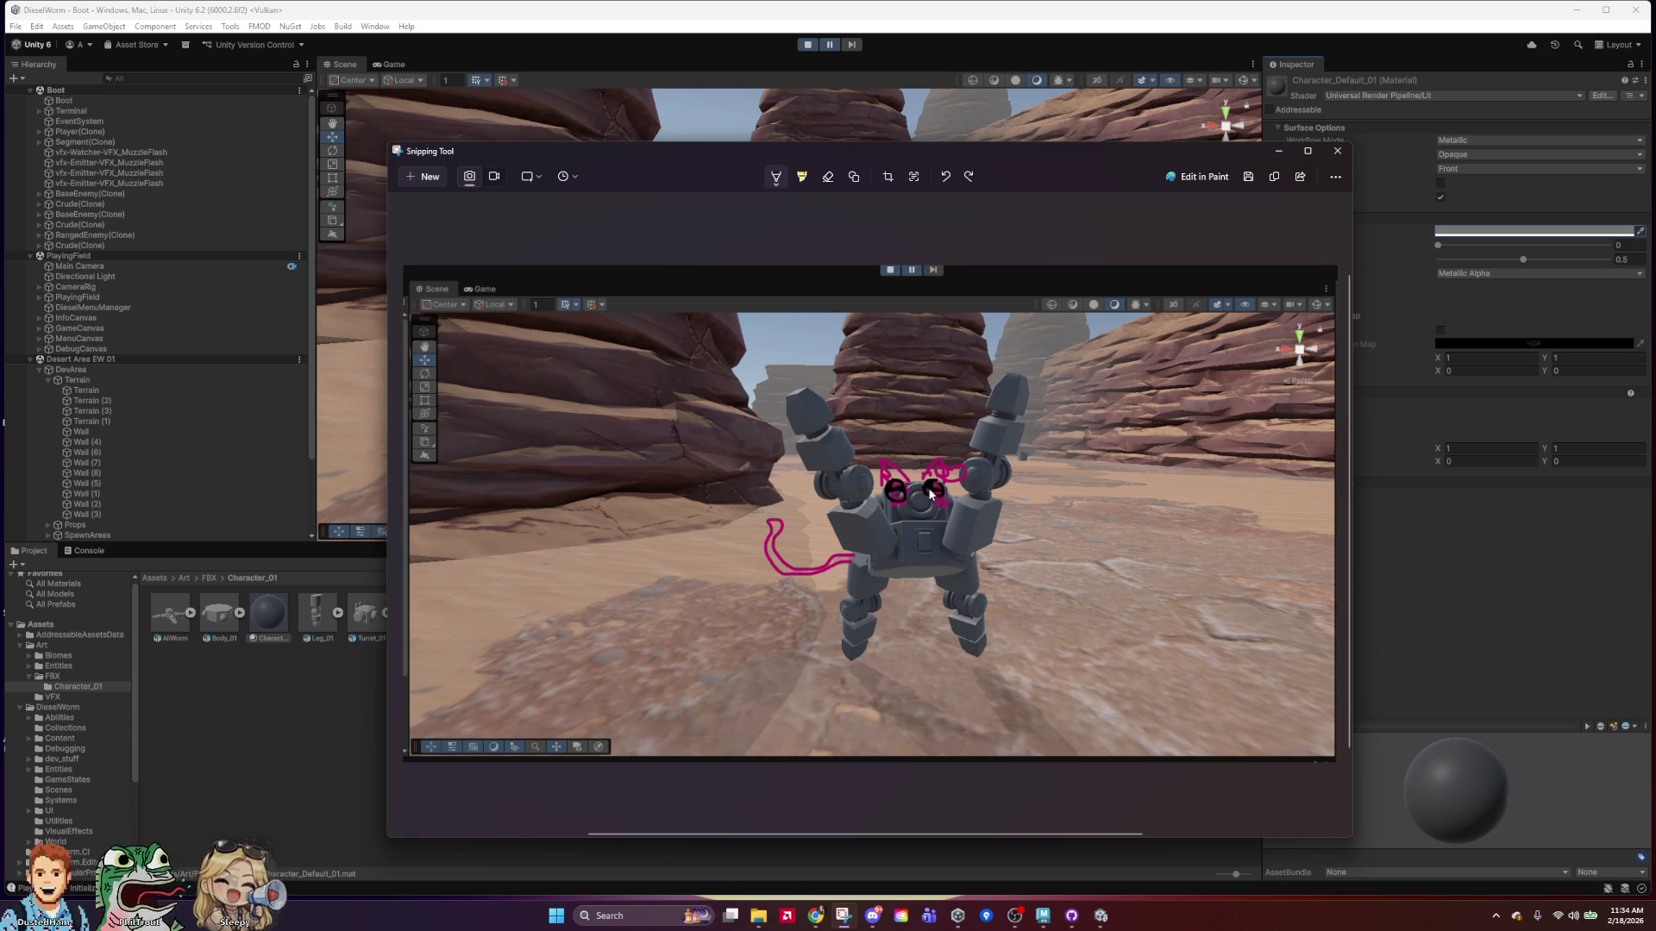
{"action": "mouse_move", "coordinate": [906, 483]}
{"action": "left_mouse_down"}
{"action": "mouse_move", "coordinate": [885, 461]}
{"action": "mouse_move", "coordinate": [884, 488]}
{"action": "left_mouse_up"}
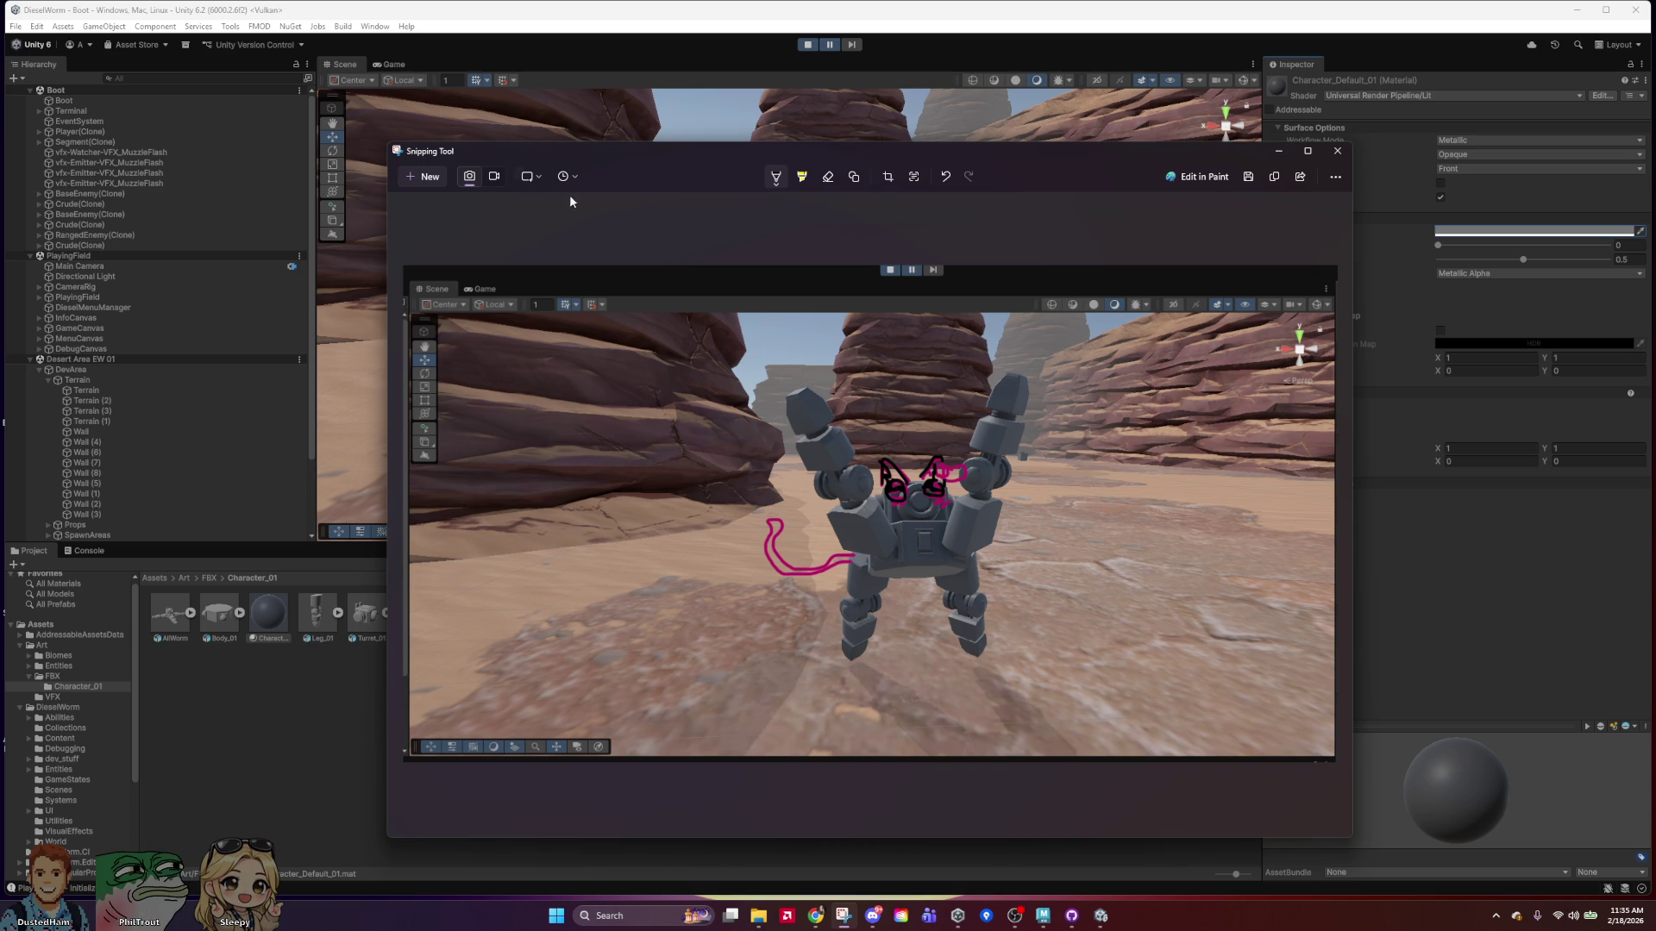
{"action": "left_click", "coordinate": [775, 181]}
{"action": "left_click", "coordinate": [885, 585]}
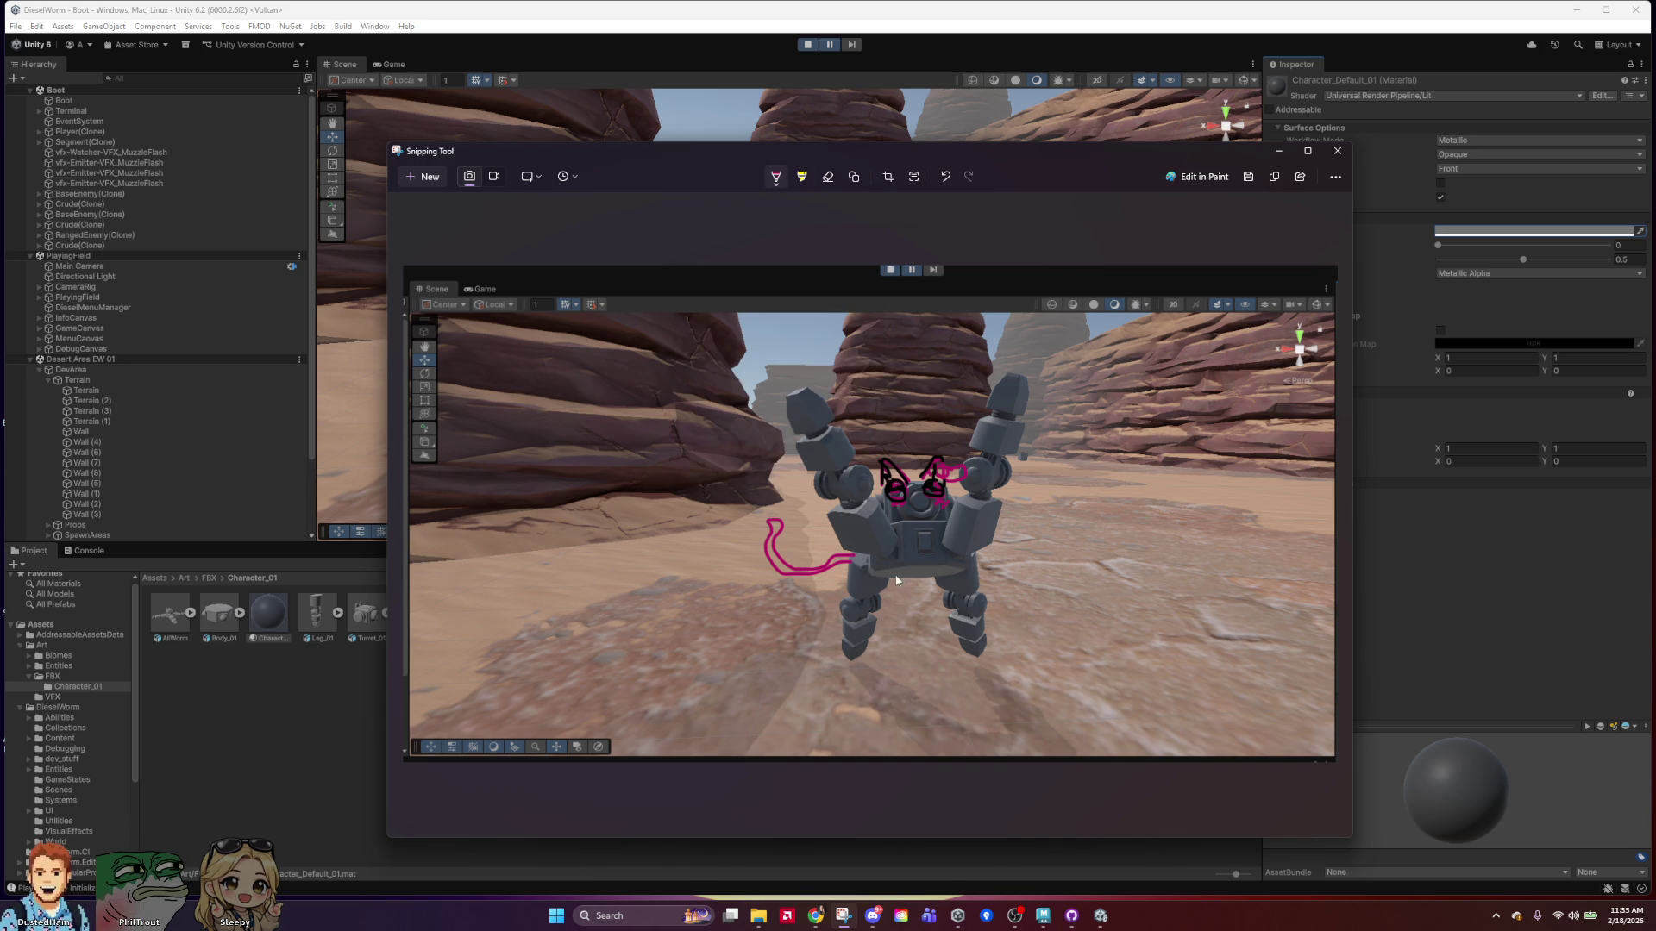
{"action": "left_click", "coordinate": [776, 177]}
{"action": "left_click", "coordinate": [914, 495]}
{"action": "mouse_move", "coordinate": [1160, 157]}
{"action": "left_mouse_down"}
{"action": "mouse_move", "coordinate": [1266, 184]}
{"action": "mouse_move", "coordinate": [1266, 128]}
{"action": "mouse_move", "coordinate": [1061, 108]}
{"action": "left_mouse_up"}
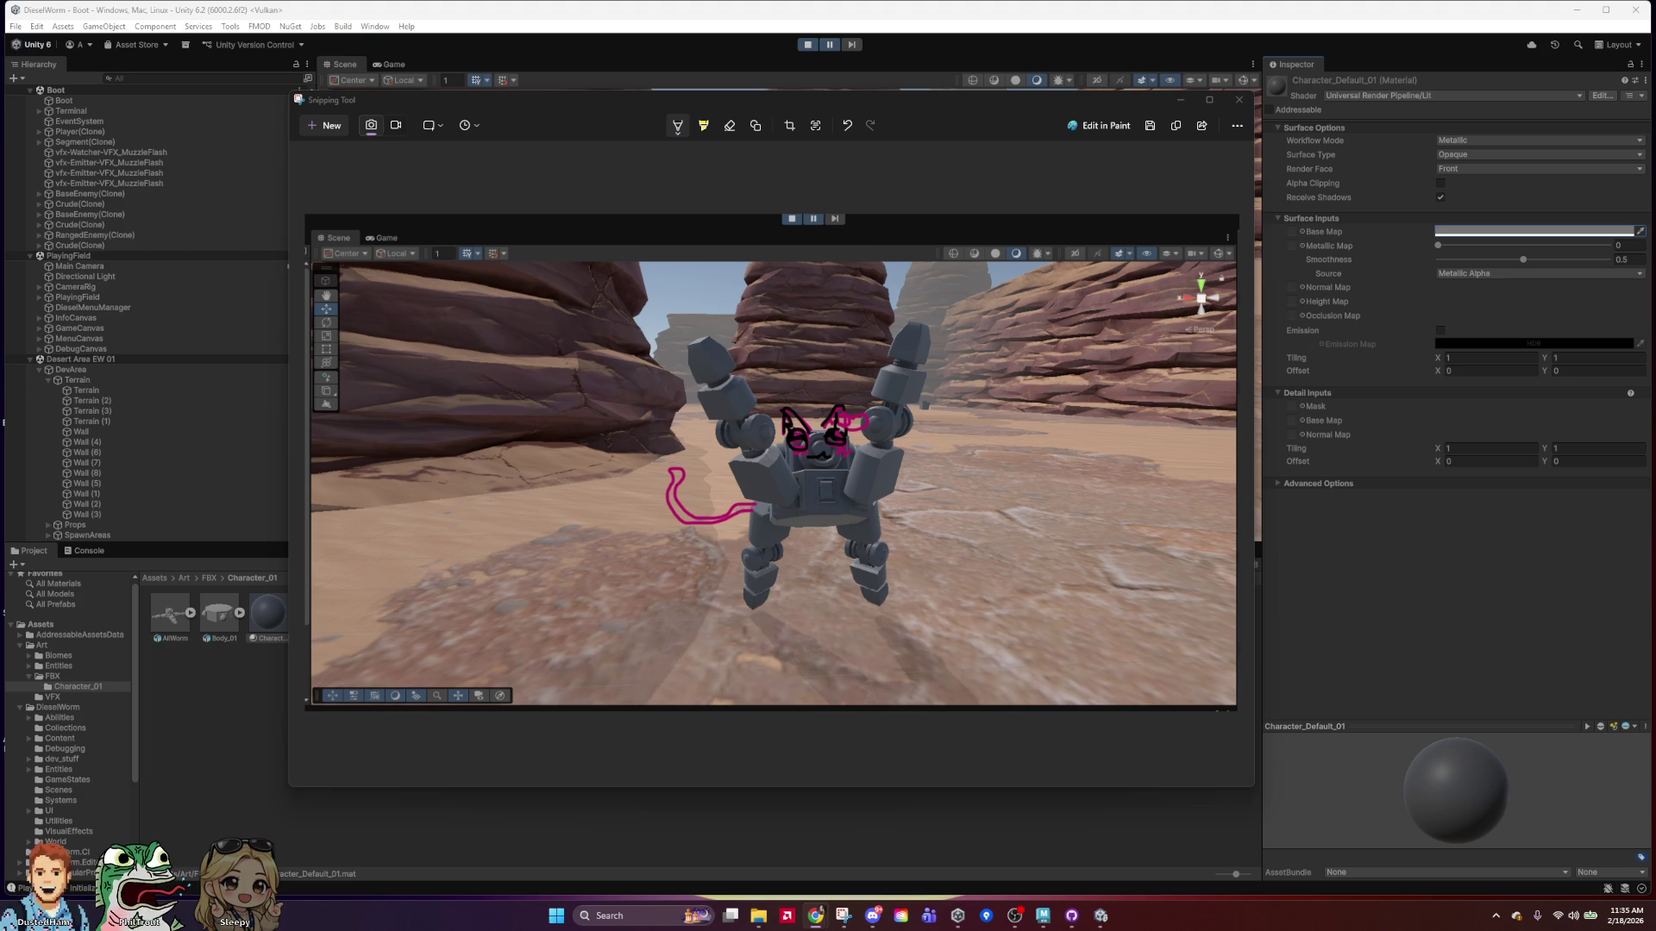
Copy the annotated snip, then search 'photo' and launch Adobe Photoshop 2026.
{"action": "right_click", "coordinate": [844, 429]}
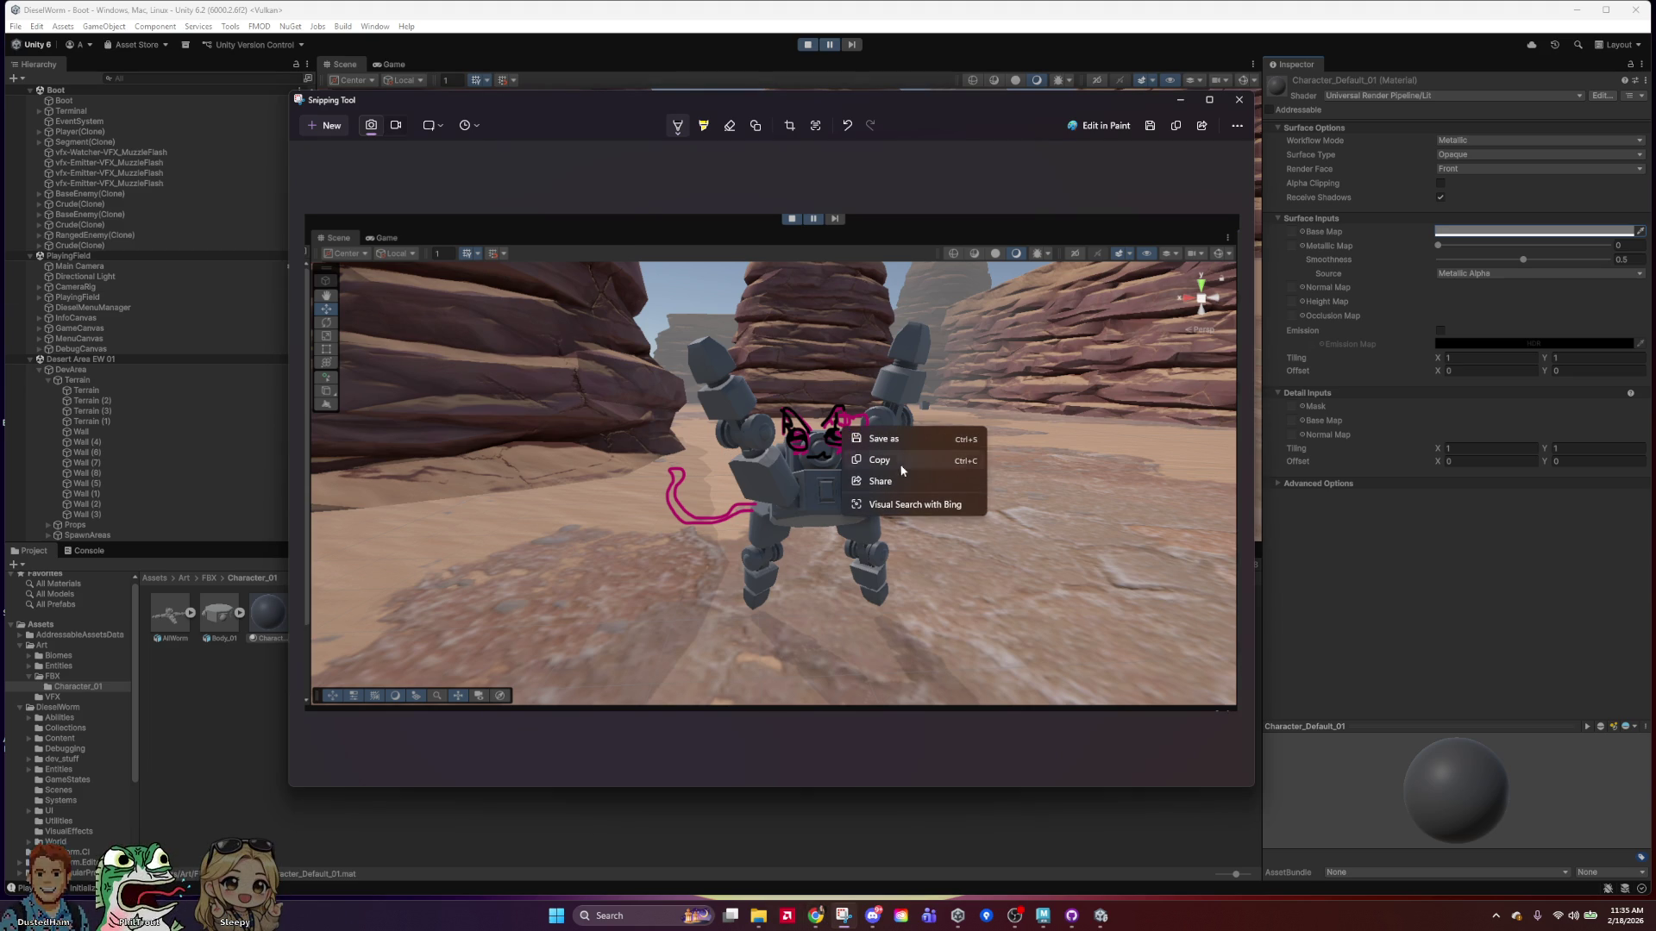
{"action": "left_click", "coordinate": [901, 476]}
{"action": "key", "text": "super+s"}
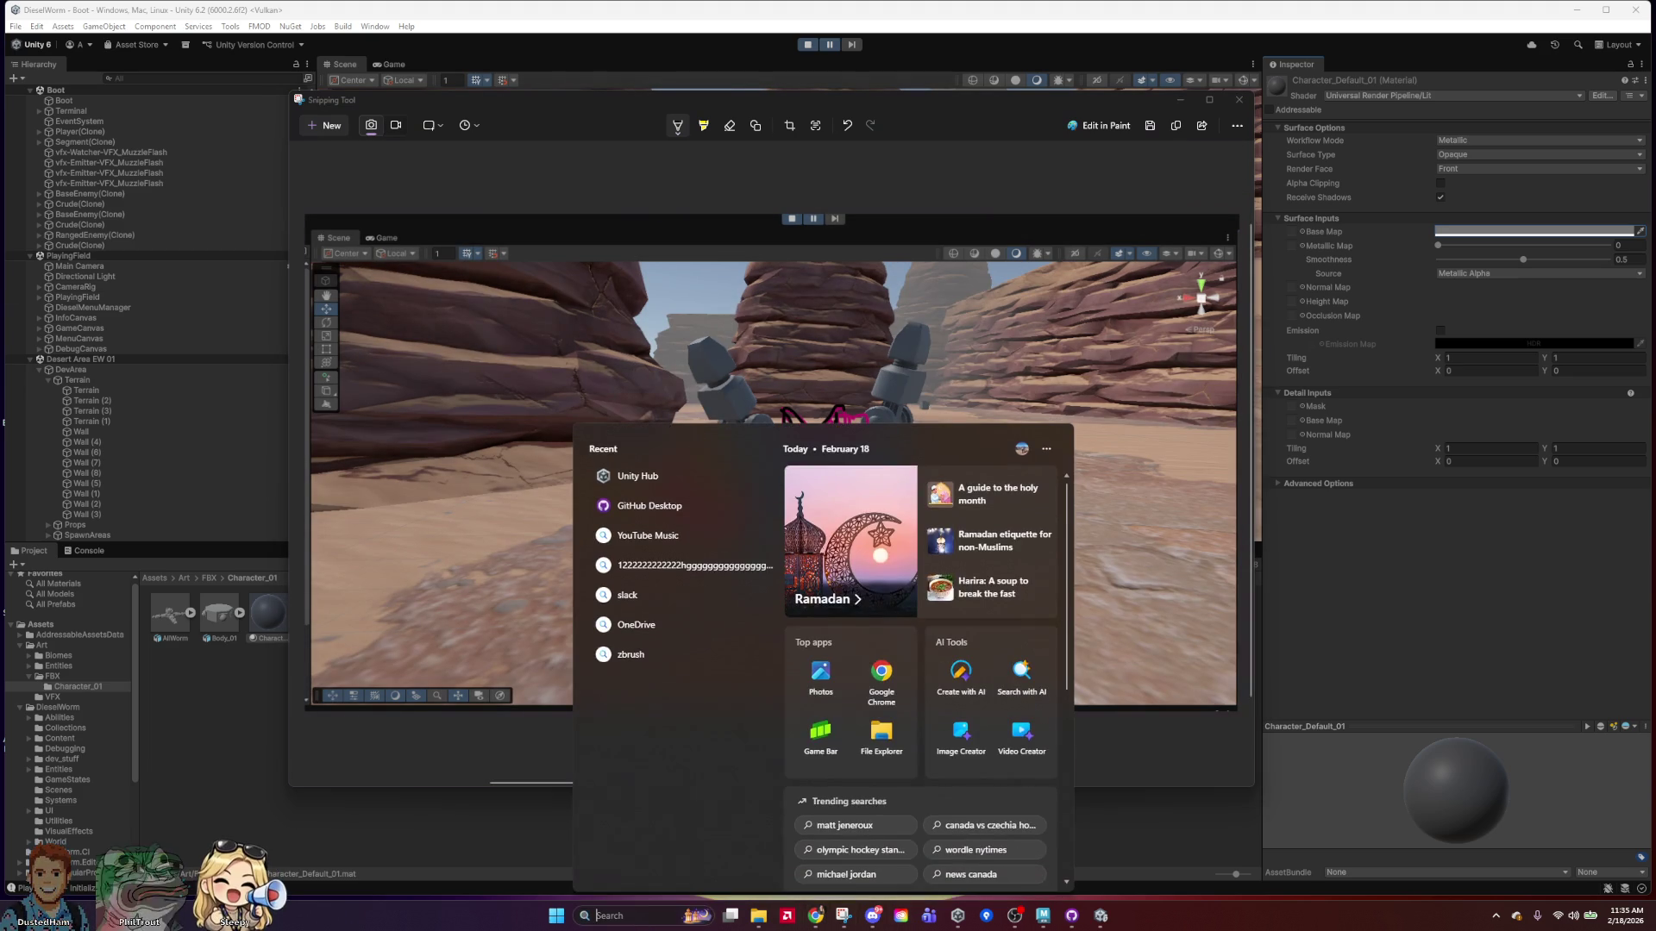
{"action": "type", "text": "photo"}
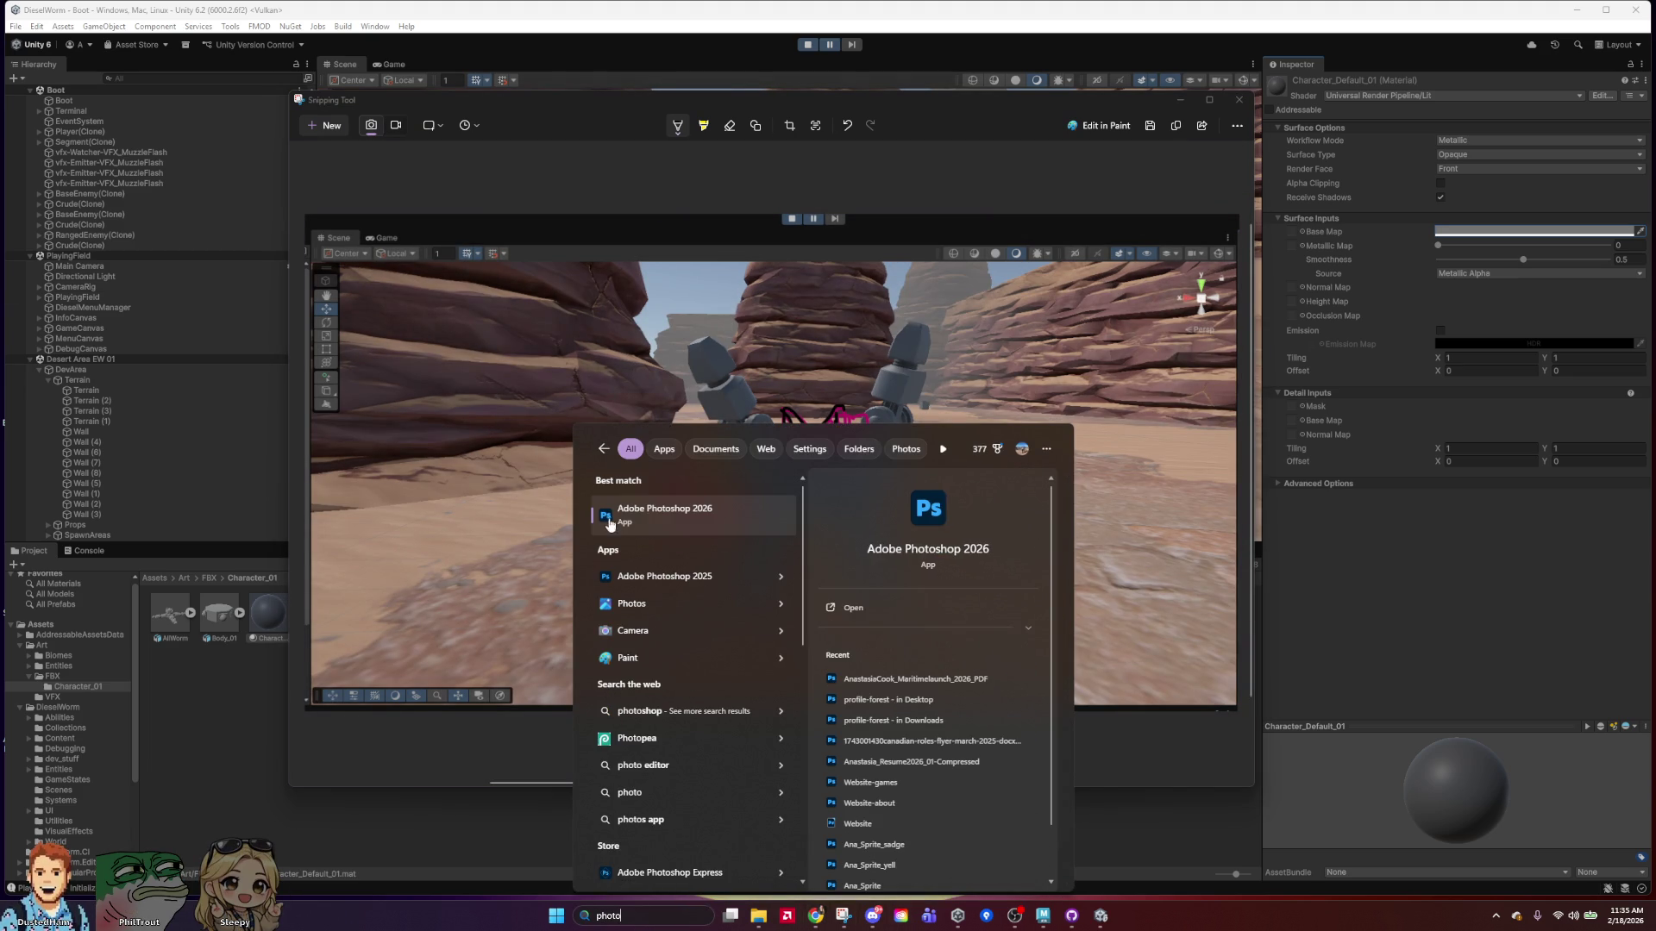
{"action": "left_click", "coordinate": [609, 520]}
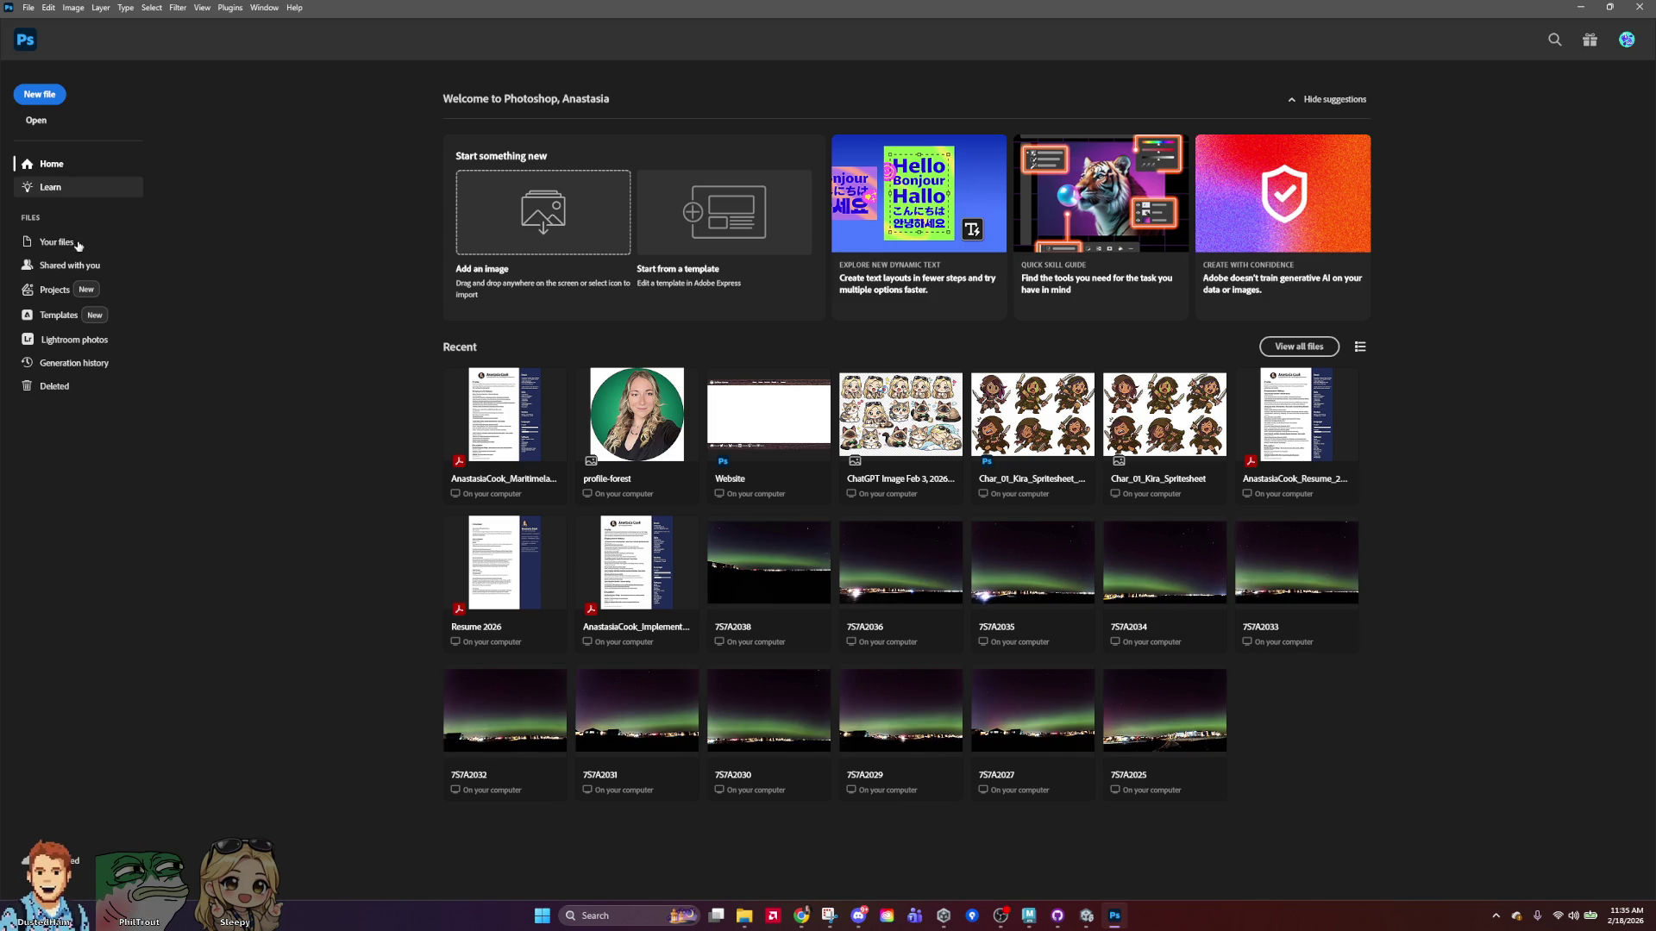
Create a clipboard-sized 1475×785 document and paste the robot snip in as Layer 1.
{"action": "left_click", "coordinate": [37, 120]}
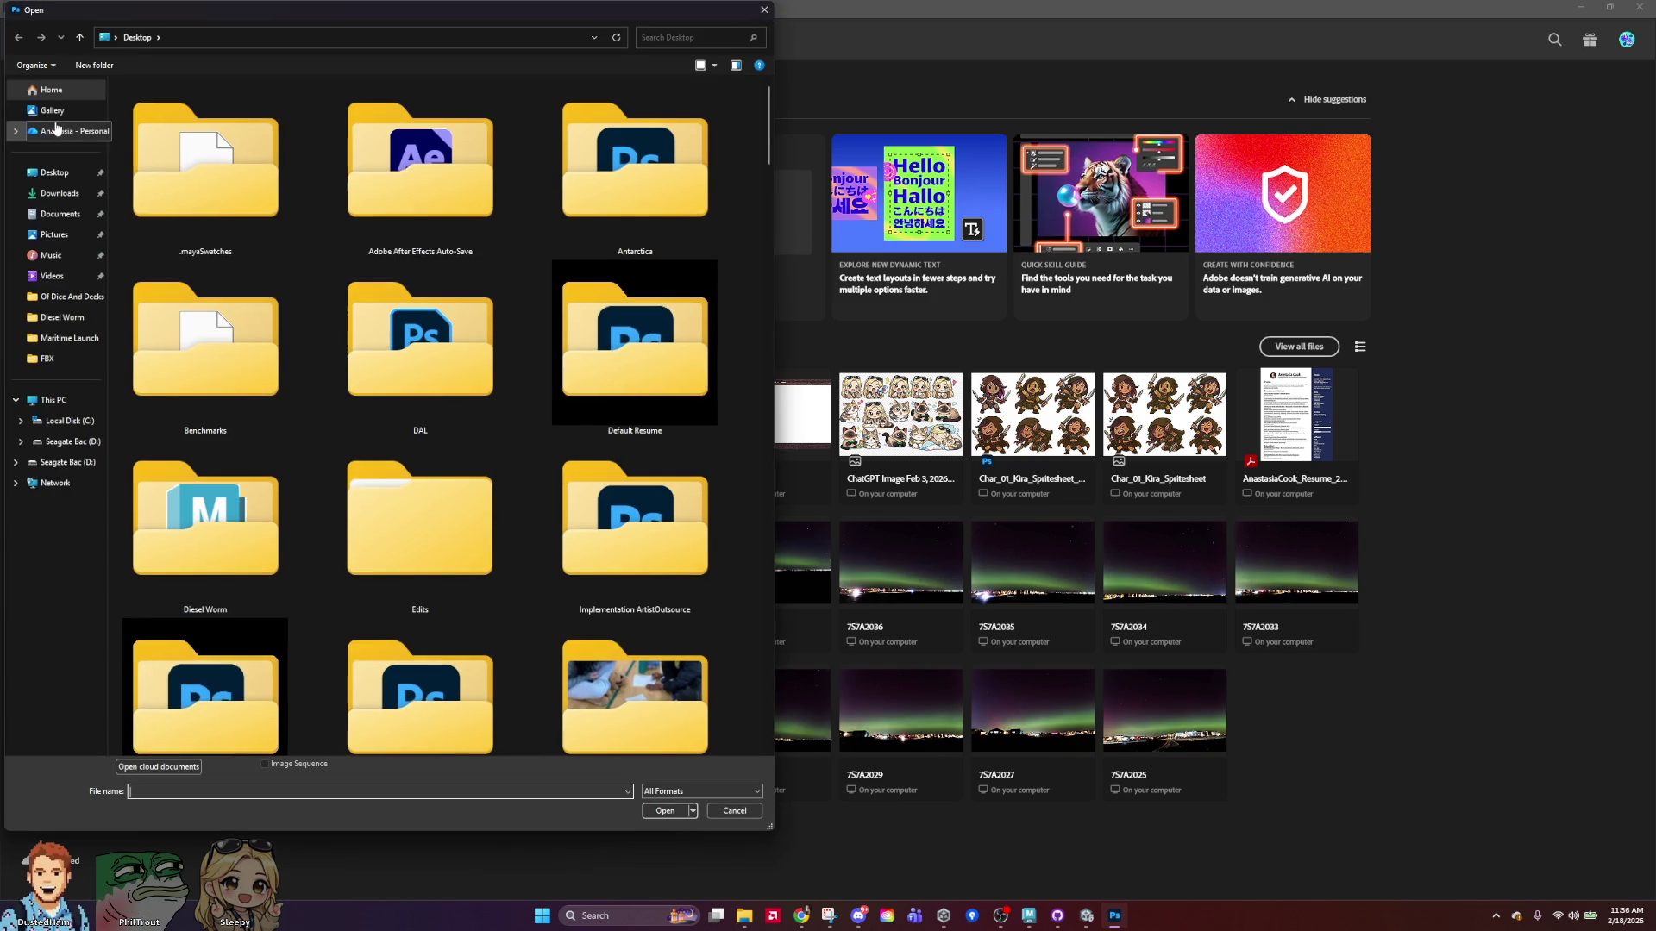
{"action": "left_click", "coordinate": [764, 9]}
{"action": "left_click", "coordinate": [52, 97]}
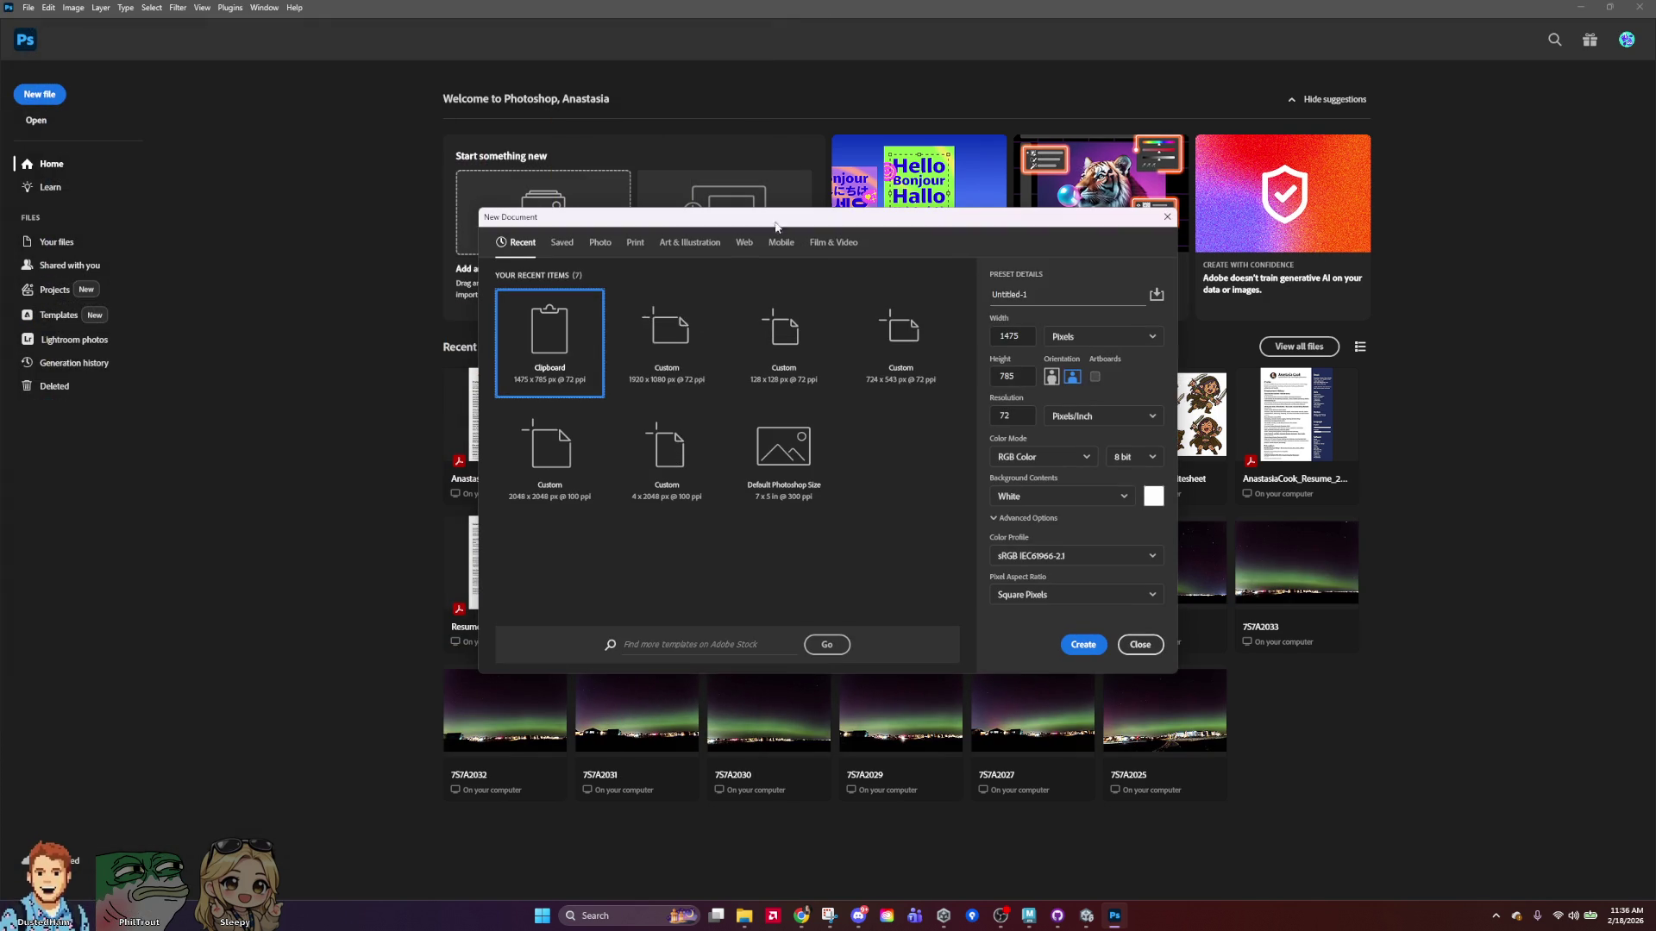
{"action": "left_click", "coordinate": [1091, 654]}
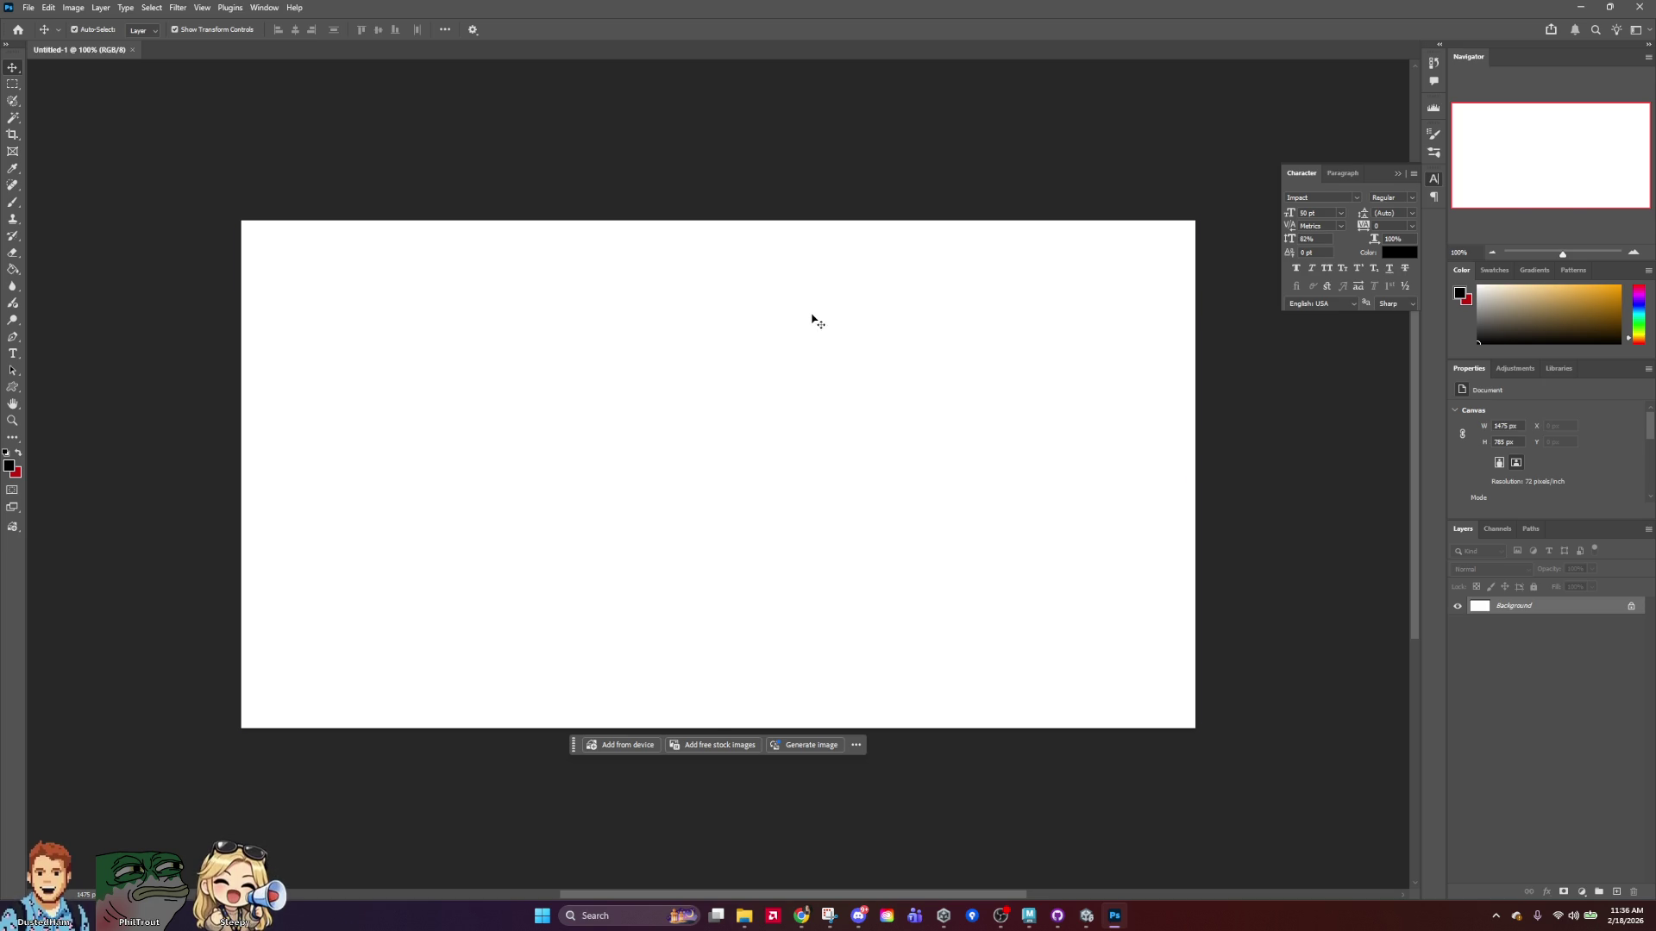
{"action": "key", "text": "ctrl+v"}
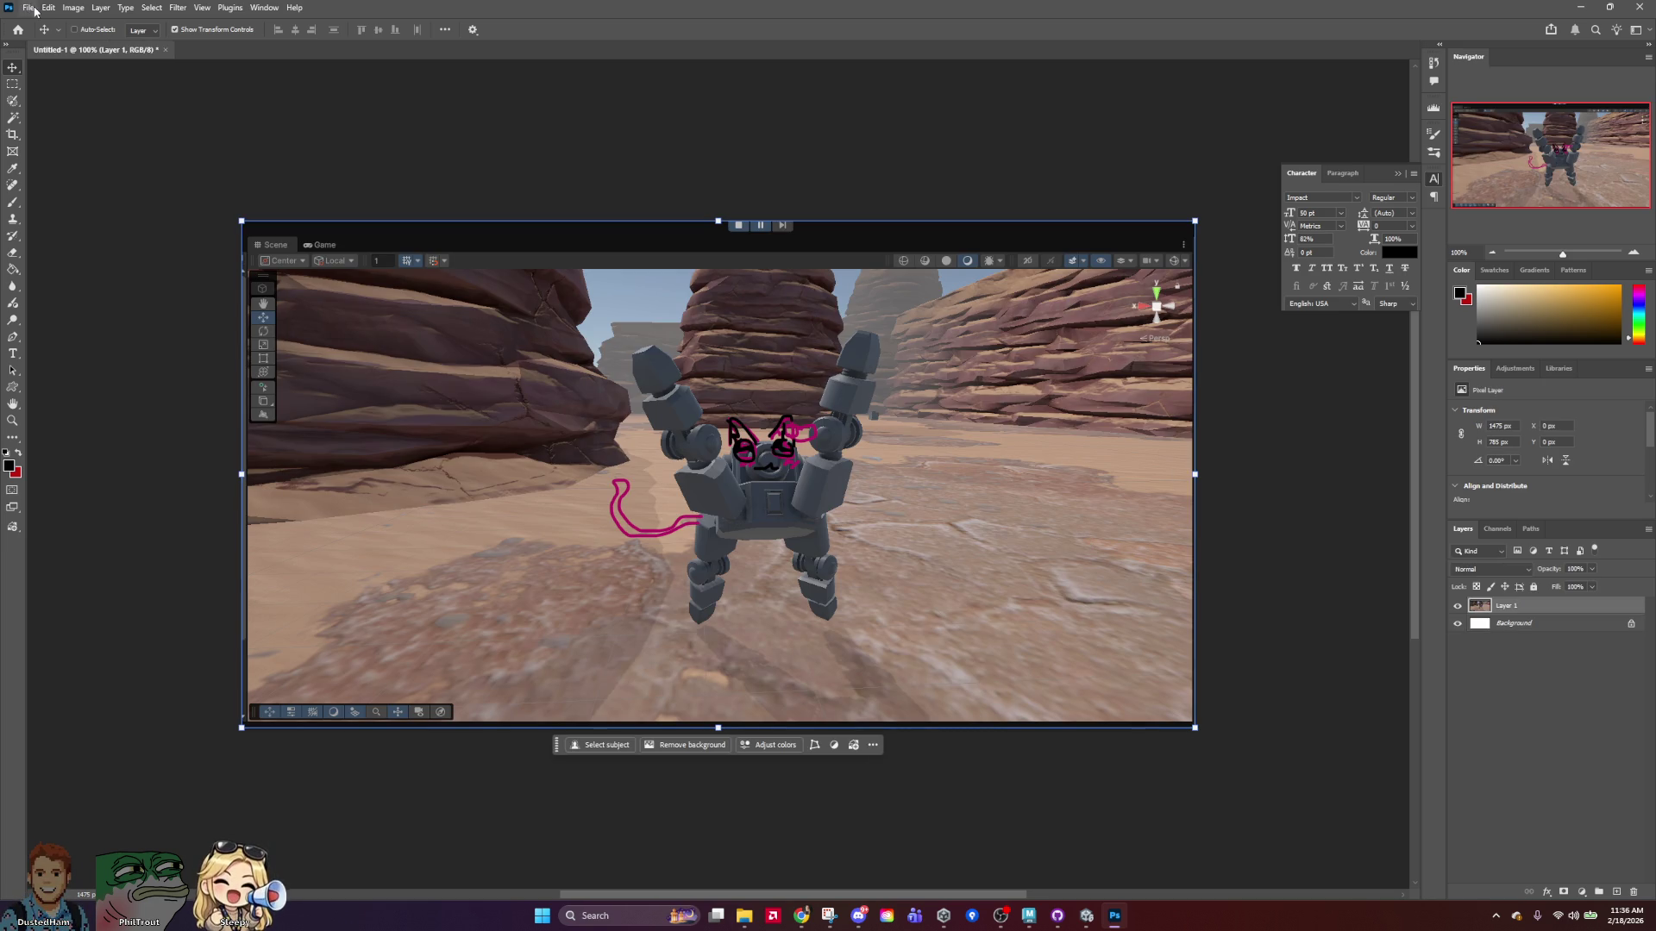
{"action": "left_click", "coordinate": [48, 8]}
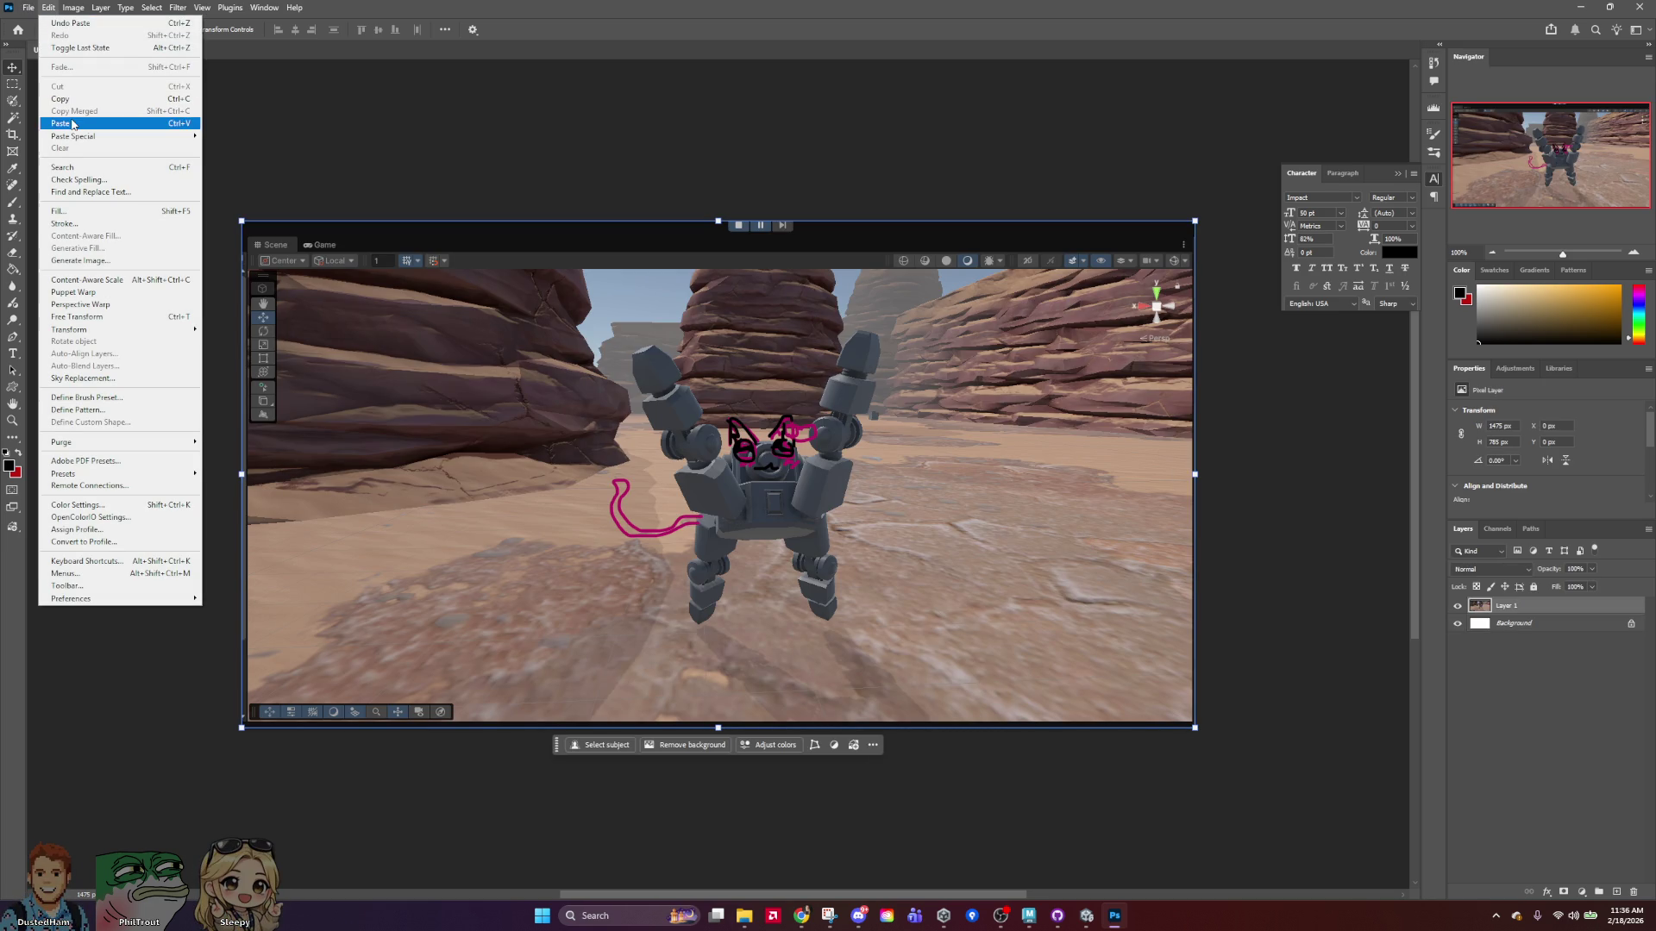
{"action": "key", "text": "Escape"}
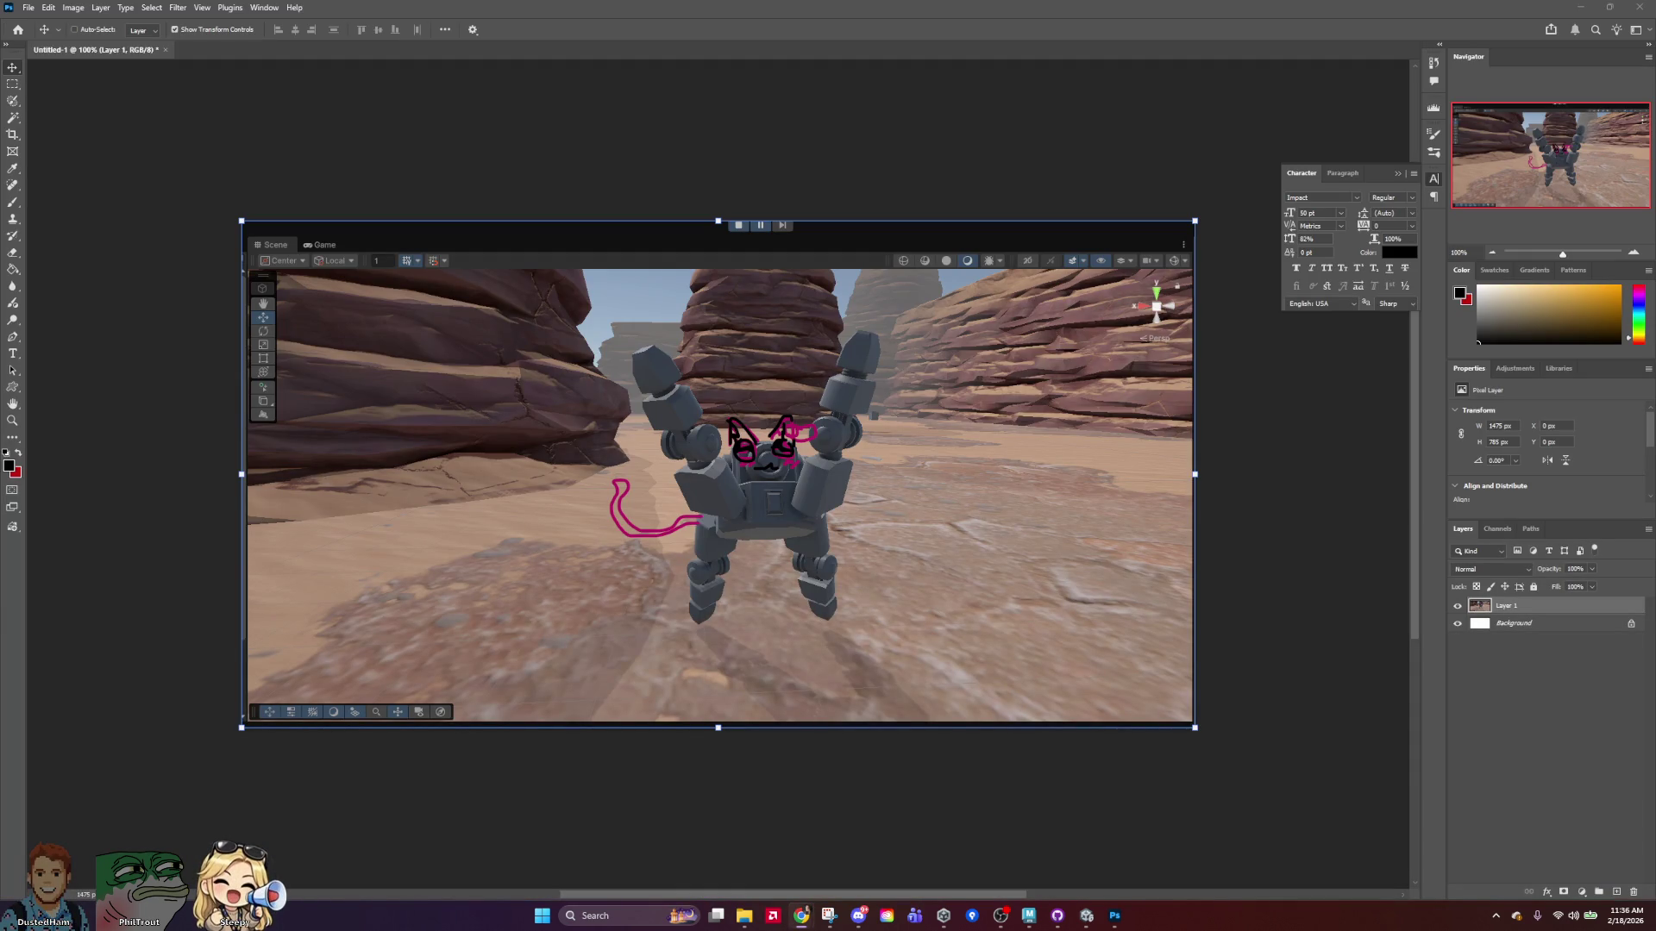
Paste the crab image, place it left of the robot, and erase its lower-right edge.
{"action": "left_click", "coordinate": [48, 7]}
{"action": "left_click", "coordinate": [60, 123]}
{"action": "left_click_drag", "start_coordinate": [805, 510], "coordinate": [470, 532]}
{"action": "left_click", "coordinate": [12, 252]}
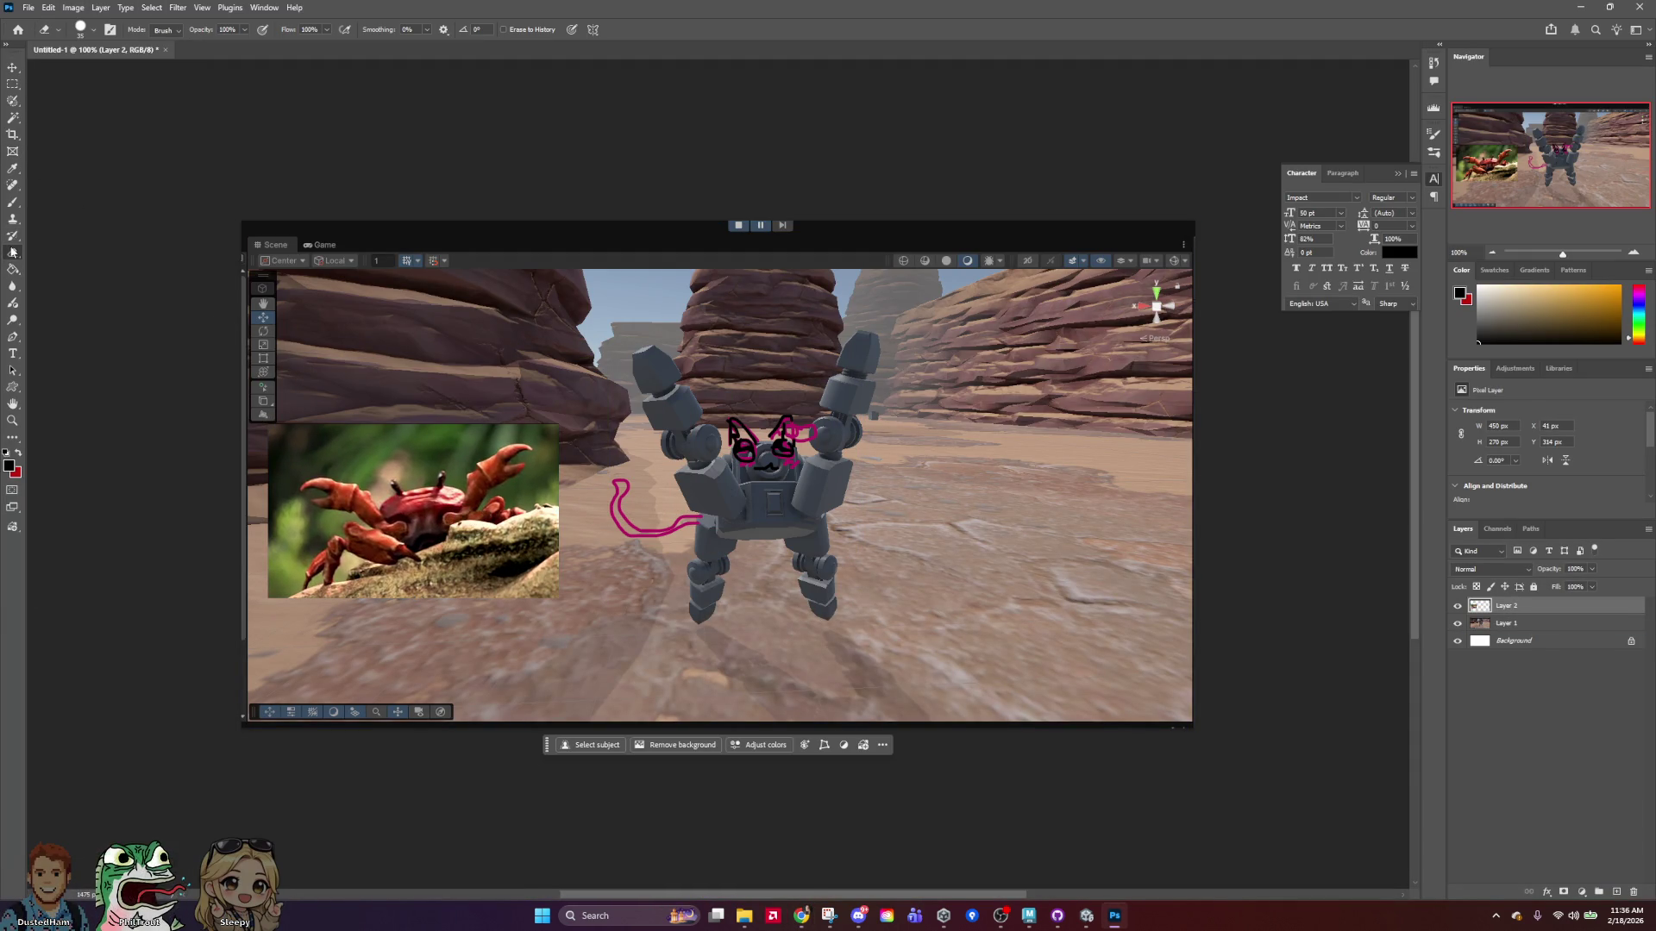
{"action": "key", "text": "bracketright"}
{"action": "mouse_move", "coordinate": [549, 549]}
{"action": "left_mouse_down"}
{"action": "mouse_move", "coordinate": [457, 578]}
{"action": "mouse_move", "coordinate": [419, 622]}
{"action": "mouse_move", "coordinate": [336, 627]}
{"action": "mouse_move", "coordinate": [275, 586]}
{"action": "mouse_move", "coordinate": [272, 483]}
{"action": "mouse_move", "coordinate": [350, 431]}
{"action": "mouse_move", "coordinate": [526, 427]}
{"action": "left_mouse_up"}
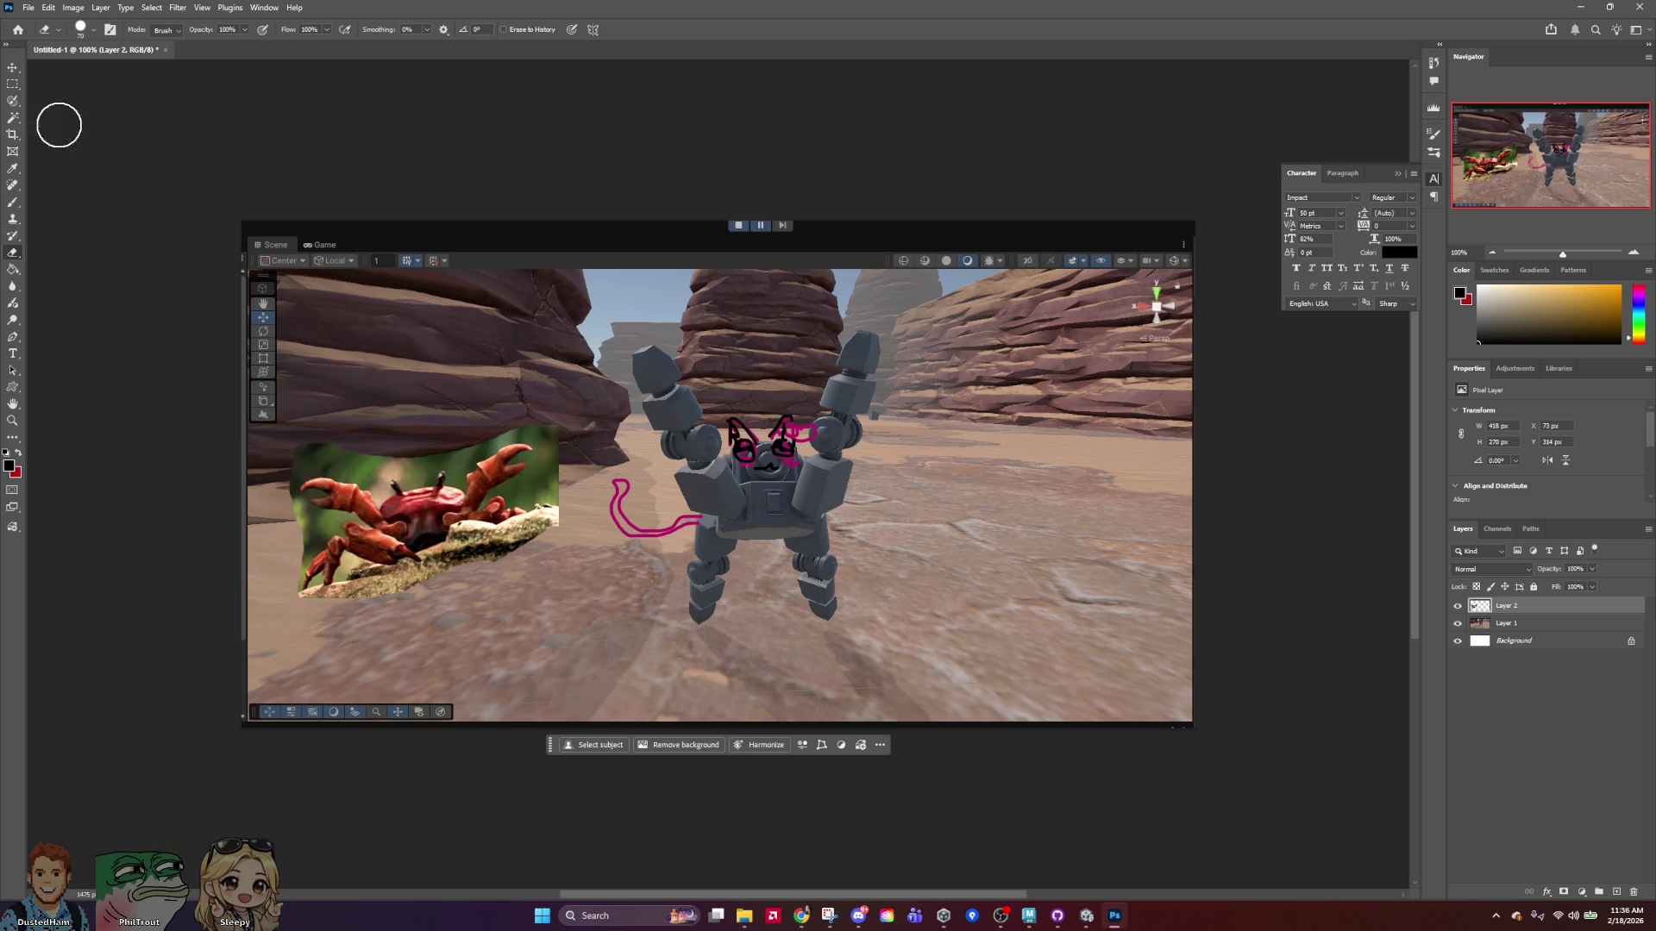
Select Subject, invert, delete the crab's background, deselect, and nudge the crab up-right.
{"action": "left_click", "coordinate": [599, 747]}
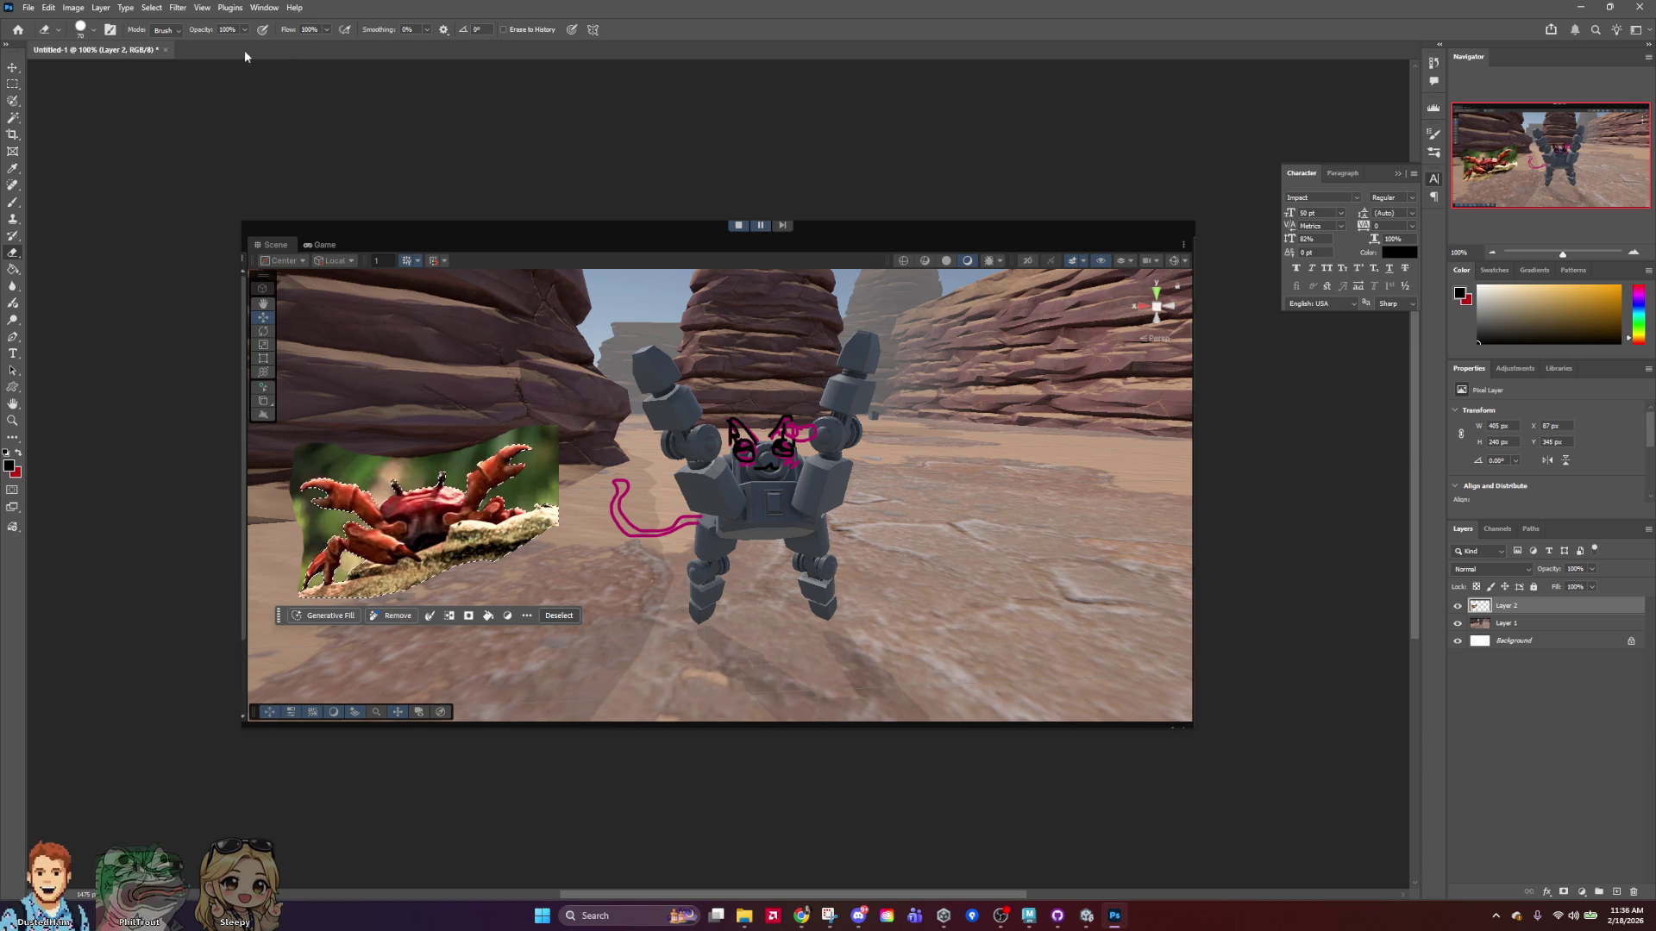
{"action": "left_click", "coordinate": [178, 7]}
{"action": "left_click", "coordinate": [158, 61]}
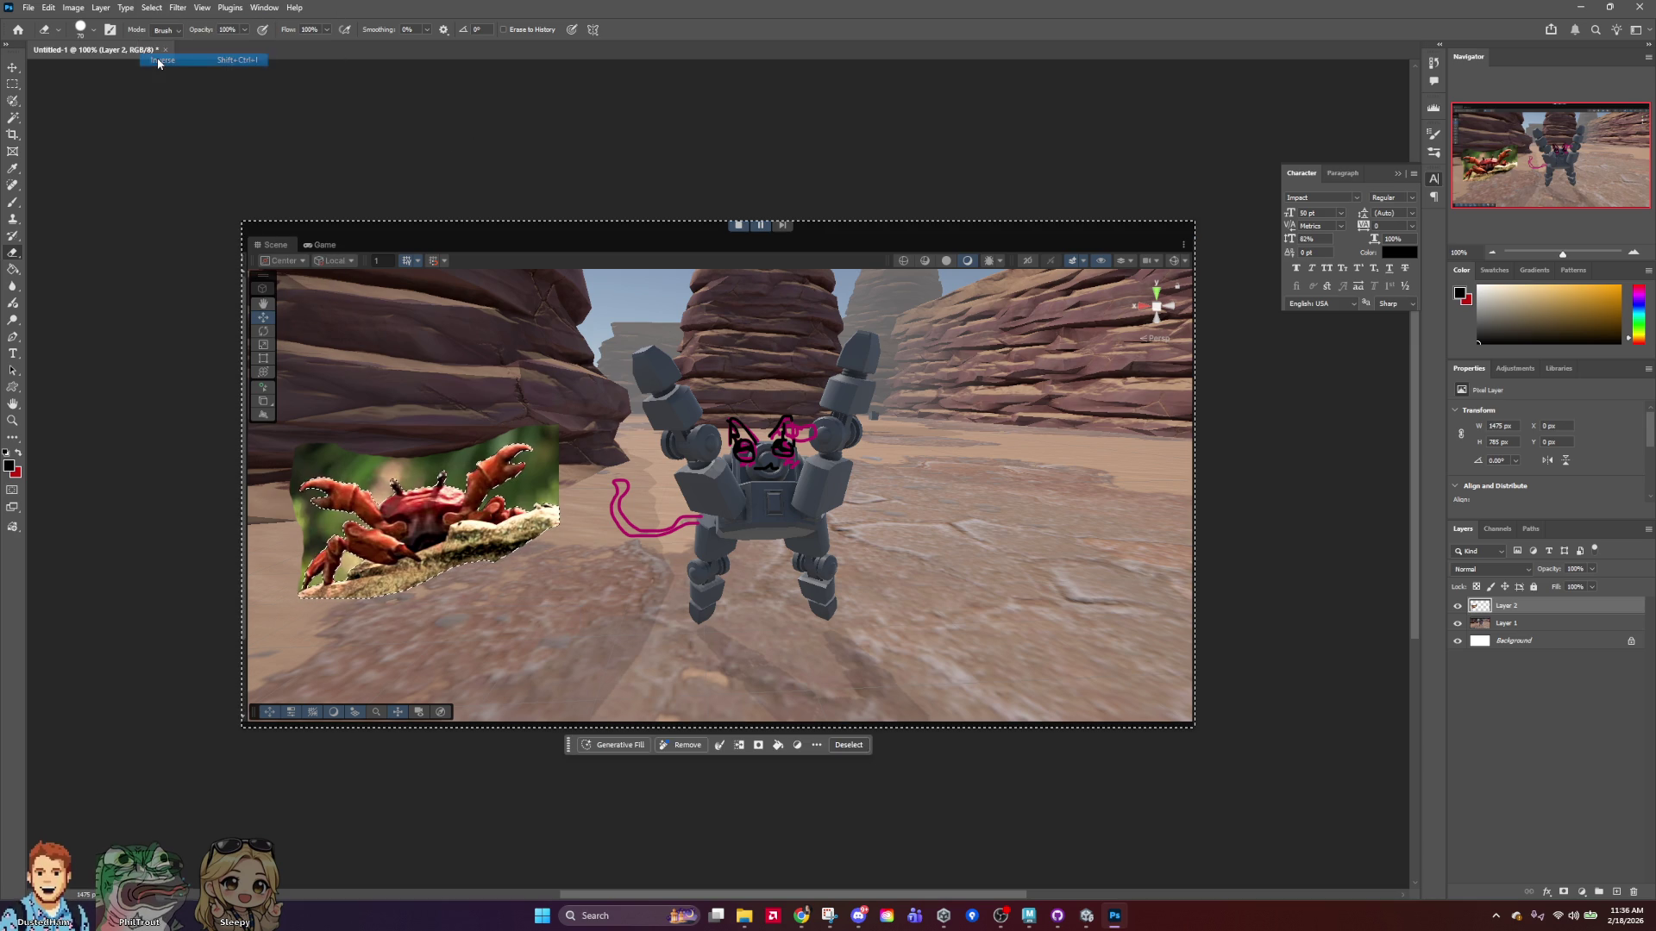
{"action": "key", "text": "Delete"}
{"action": "left_click", "coordinate": [161, 11]}
{"action": "left_click", "coordinate": [164, 38]}
{"action": "key", "text": "v"}
{"action": "mouse_move", "coordinate": [458, 540]}
{"action": "left_mouse_down"}
{"action": "mouse_move", "coordinate": [472, 519]}
{"action": "mouse_move", "coordinate": [417, 521]}
{"action": "mouse_move", "coordinate": [490, 516]}
{"action": "left_mouse_up"}
Duplicate the crab layer and move the copy to the right side.
{"action": "right_click", "coordinate": [1525, 611]}
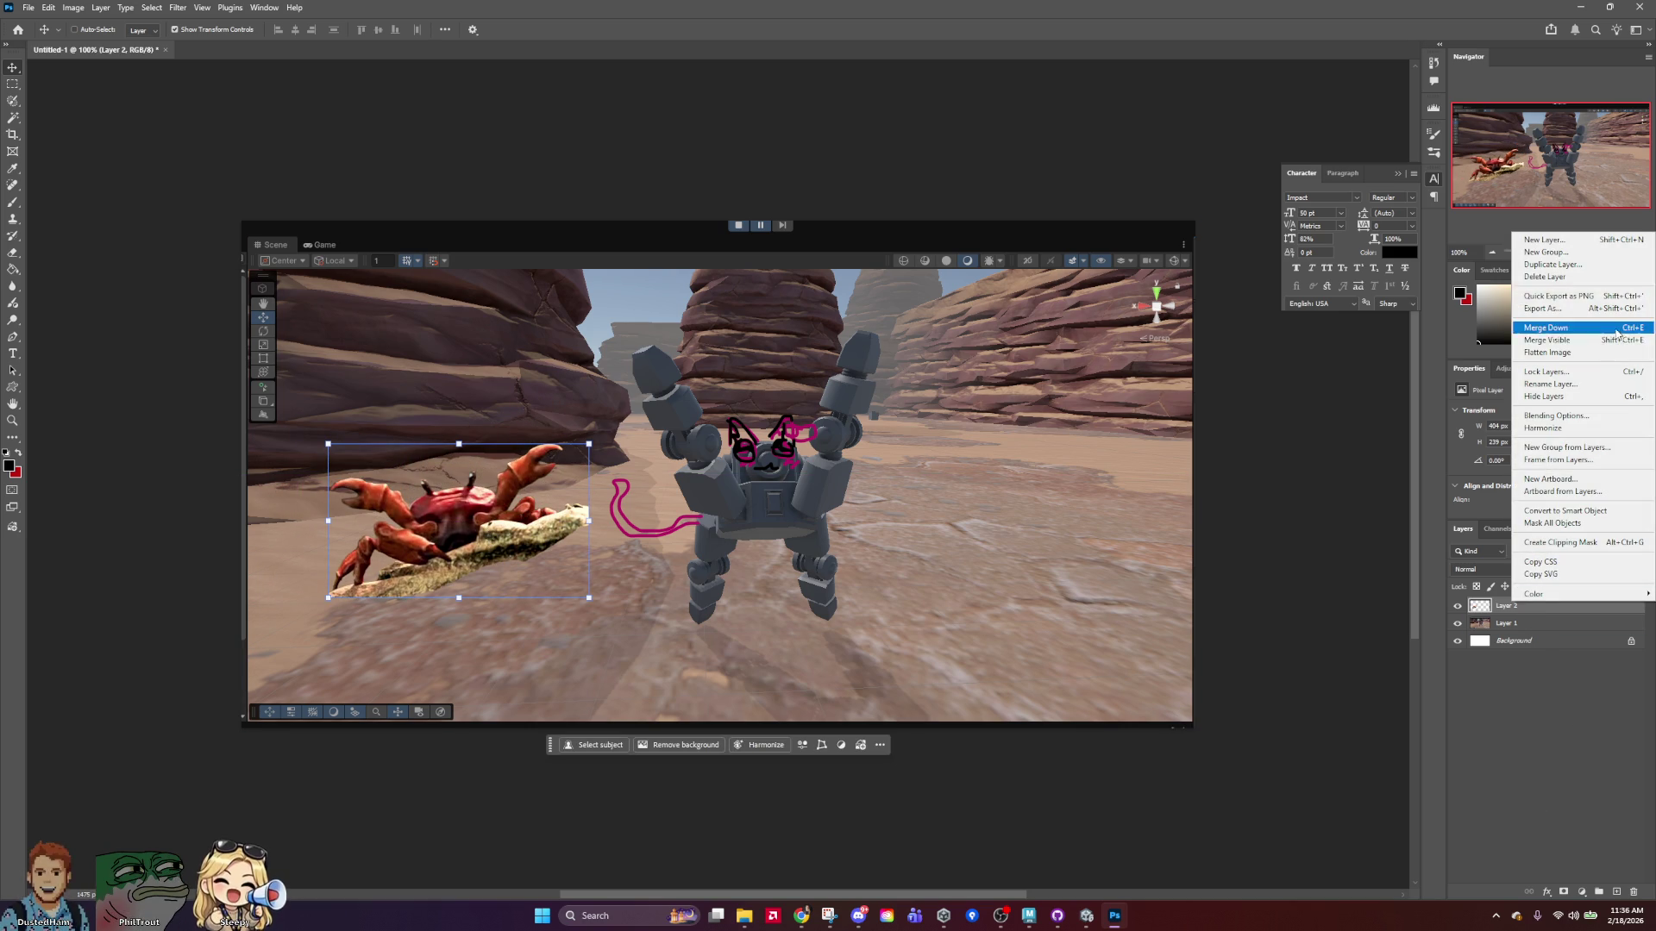
{"action": "left_click", "coordinate": [1548, 264]}
{"action": "left_click", "coordinate": [948, 267]}
{"action": "mouse_move", "coordinate": [466, 517]}
{"action": "left_mouse_down"}
{"action": "mouse_move", "coordinate": [1049, 522]}
{"action": "mouse_move", "coordinate": [993, 525]}
{"action": "left_mouse_up"}
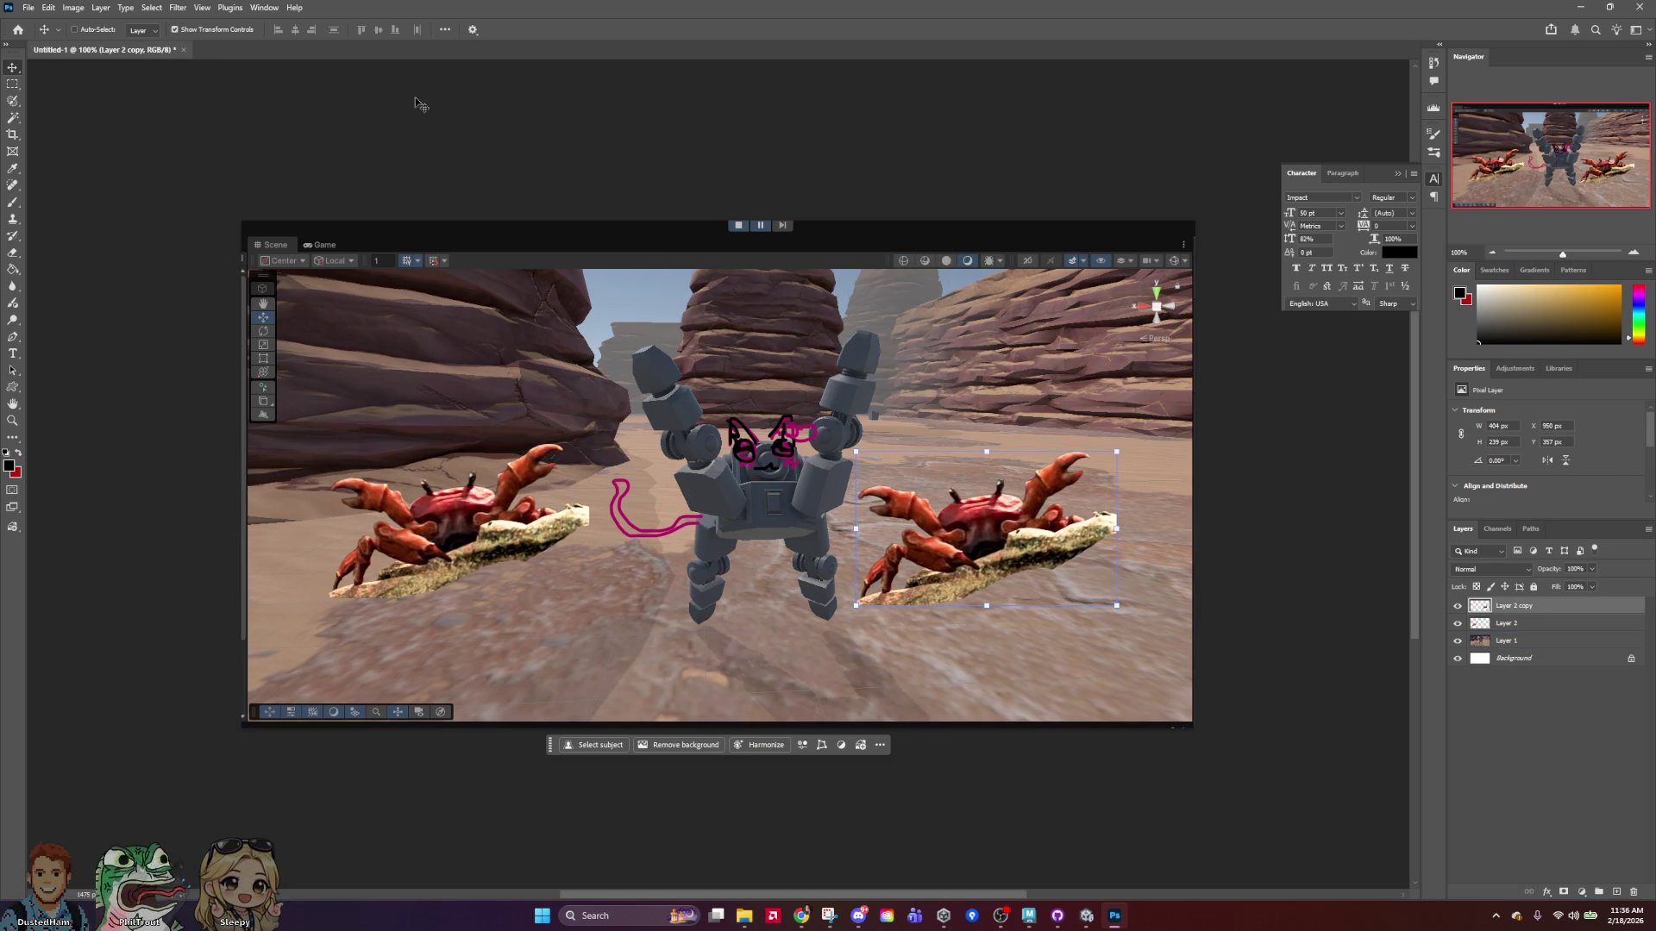
Flip the crab copy horizontally, move it to the lower right, and add an empty layer.
{"action": "left_click", "coordinate": [48, 8]}
{"action": "key", "text": "Escape"}
{"action": "left_click", "coordinate": [73, 9]}
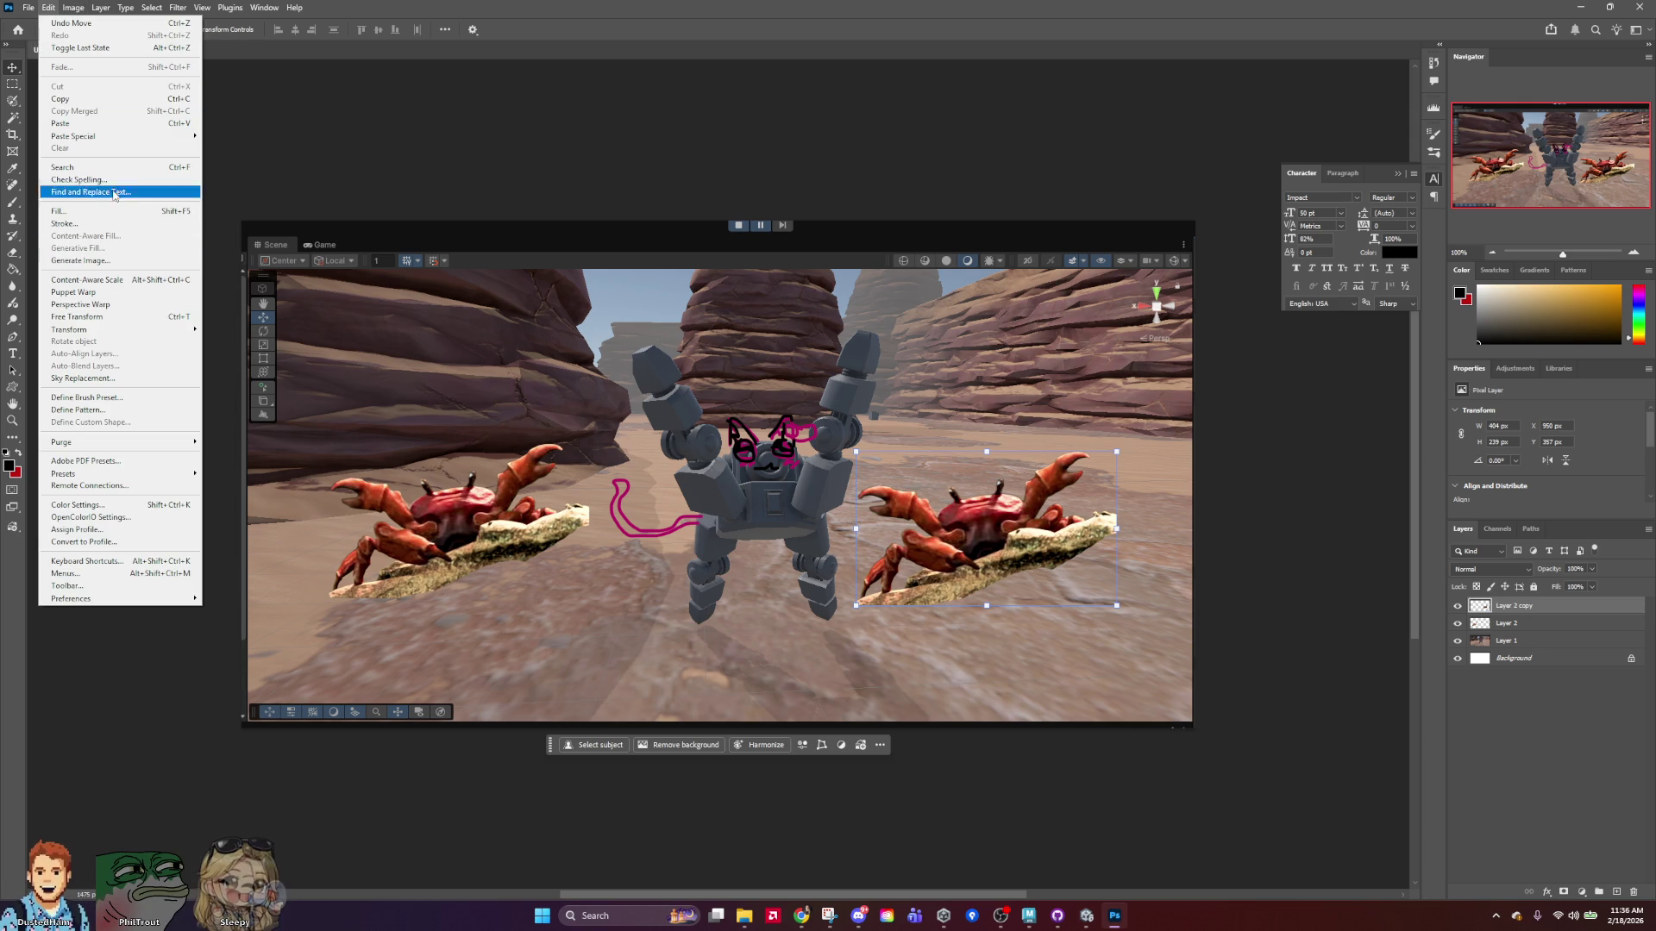
{"action": "mouse_move", "coordinate": [130, 333]}
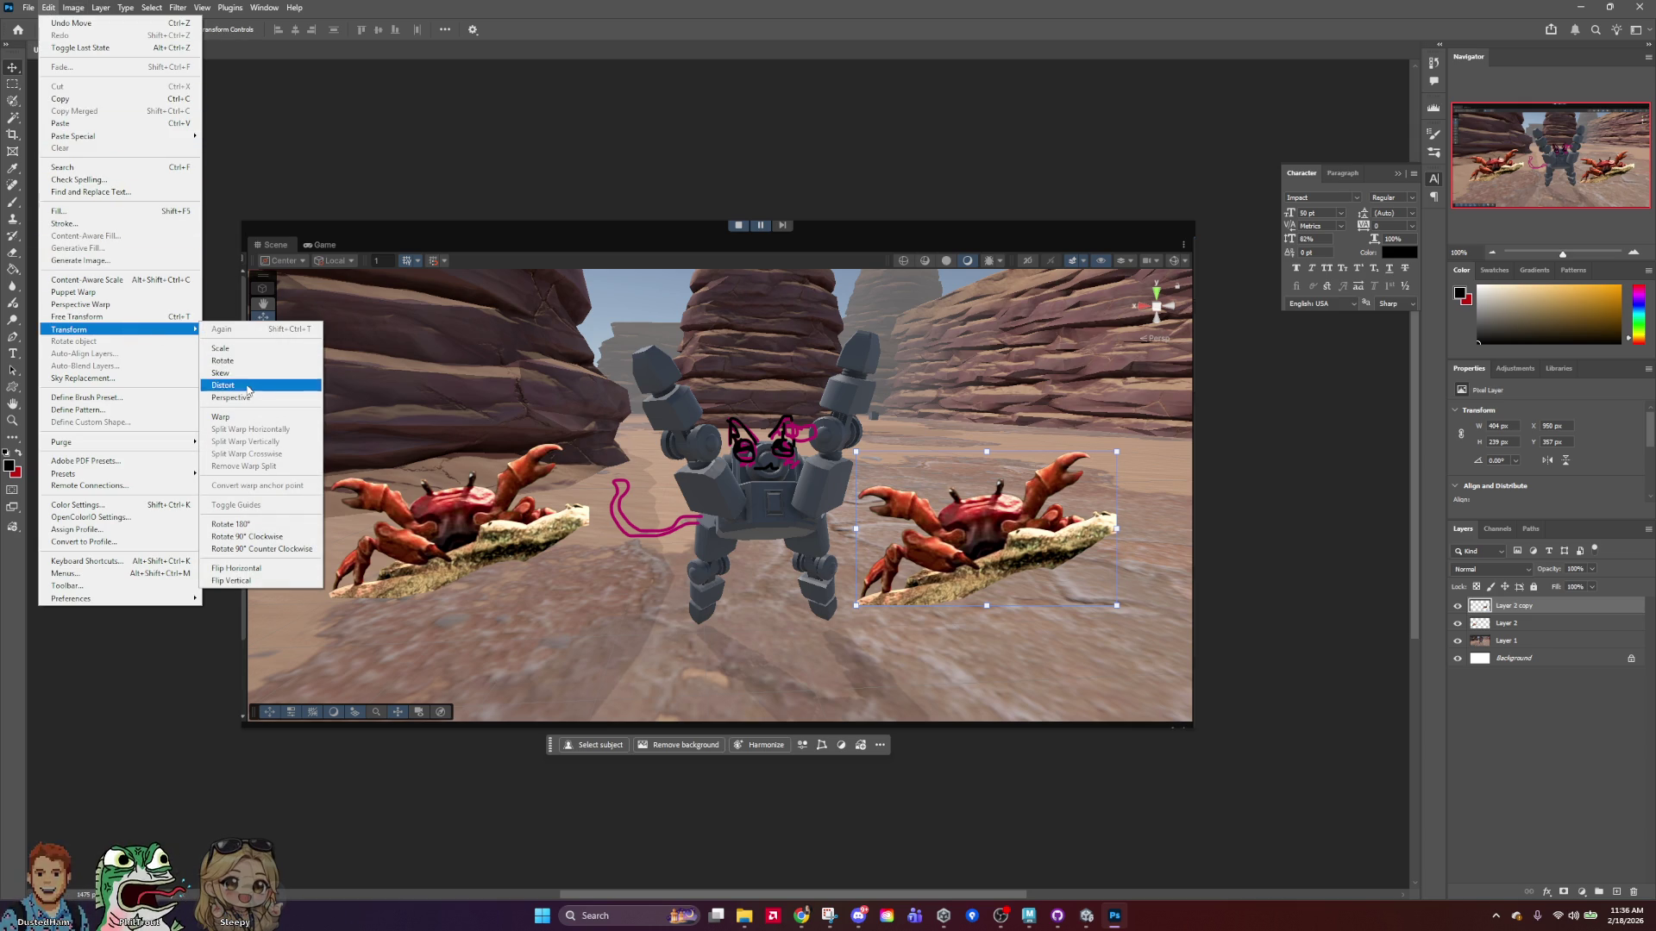
{"action": "left_click", "coordinate": [238, 568]}
{"action": "mouse_move", "coordinate": [1035, 554]}
{"action": "left_mouse_down"}
{"action": "mouse_move", "coordinate": [1100, 656]}
{"action": "mouse_move", "coordinate": [1092, 620]}
{"action": "left_mouse_up"}
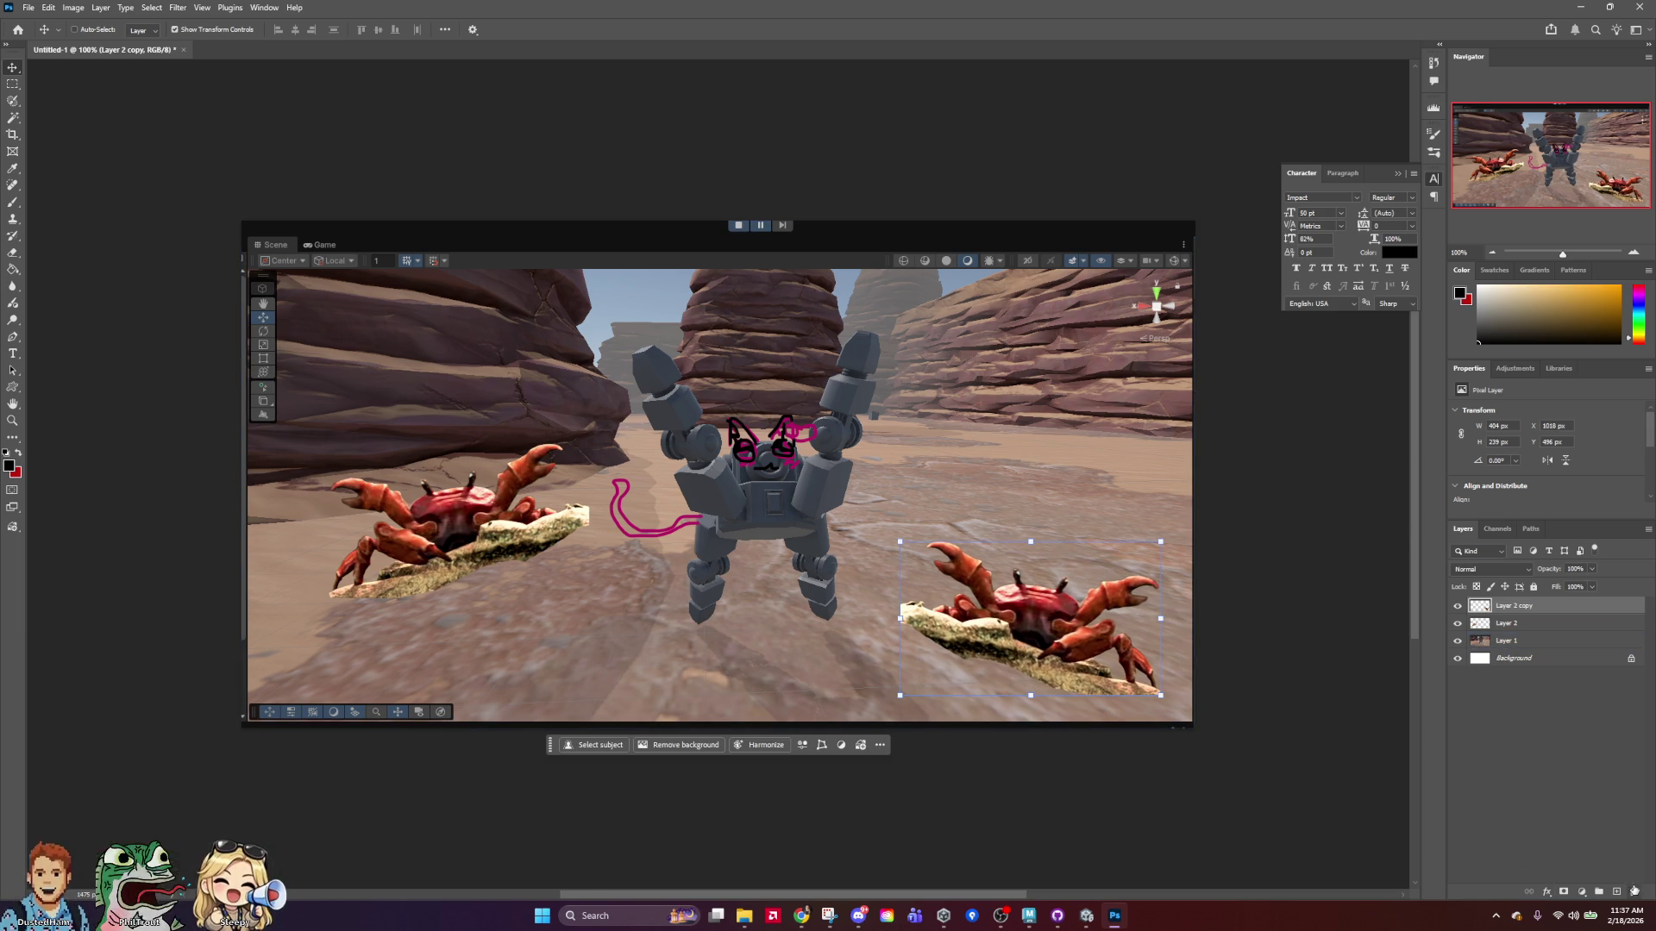
{"action": "left_click", "coordinate": [1618, 891]}
Set up the Brush with a medium blue foreground colour and a smaller size.
{"action": "left_click", "coordinate": [22, 207]}
{"action": "left_click", "coordinate": [10, 467]}
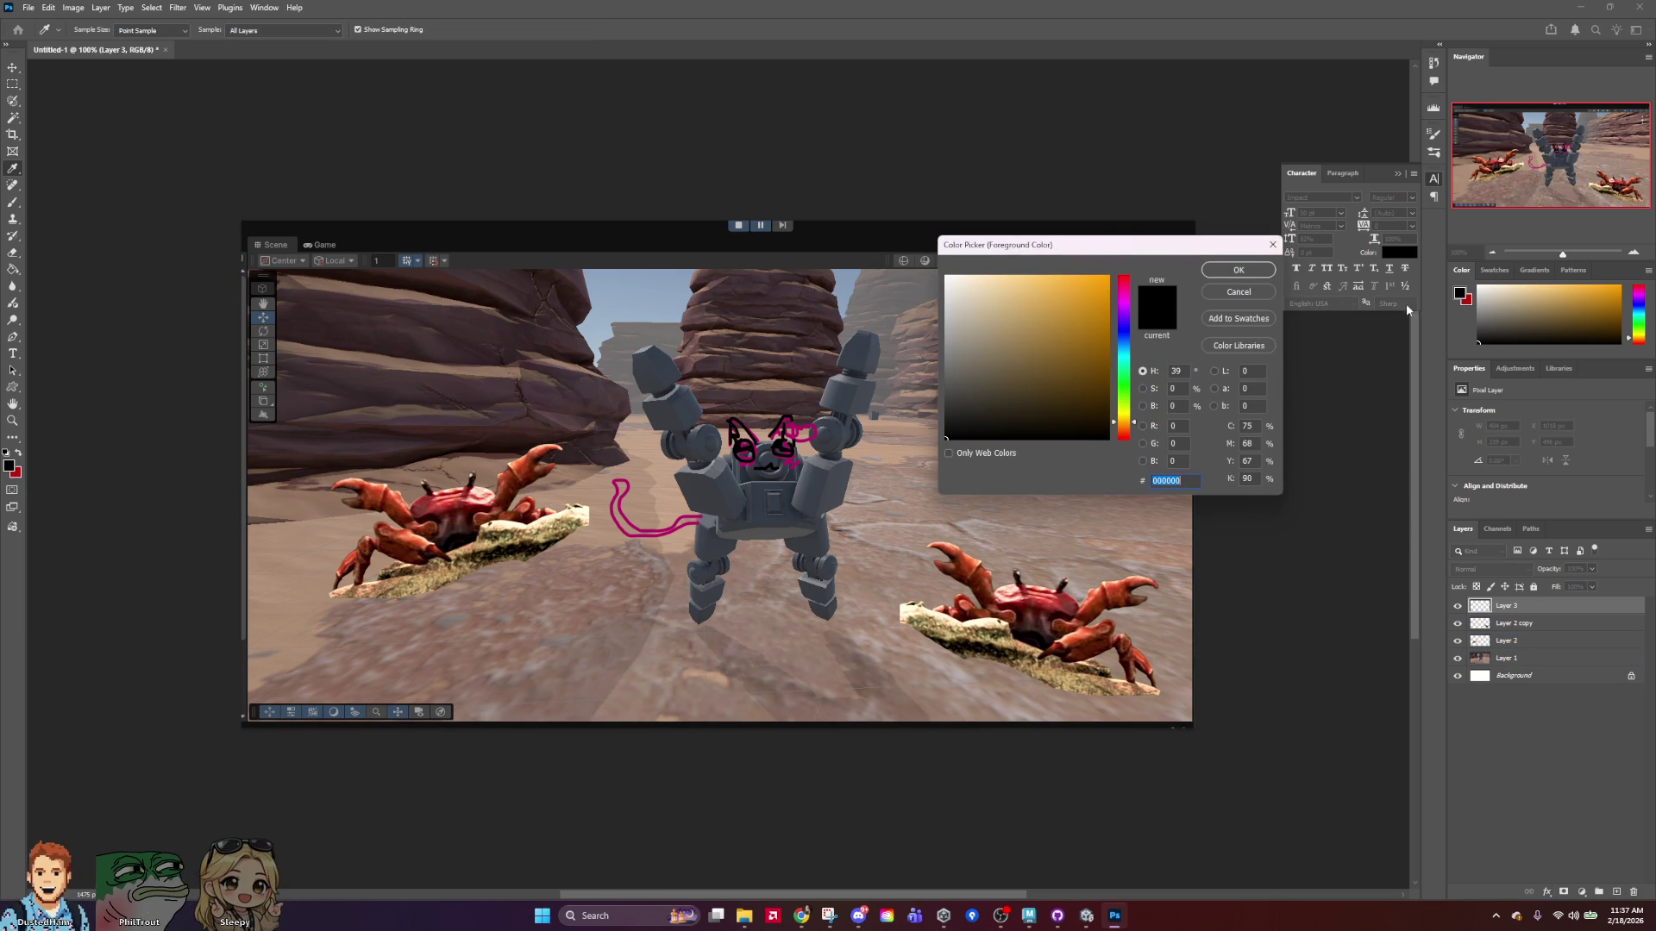
{"action": "left_click", "coordinate": [1124, 338]}
{"action": "left_click", "coordinate": [1048, 289]}
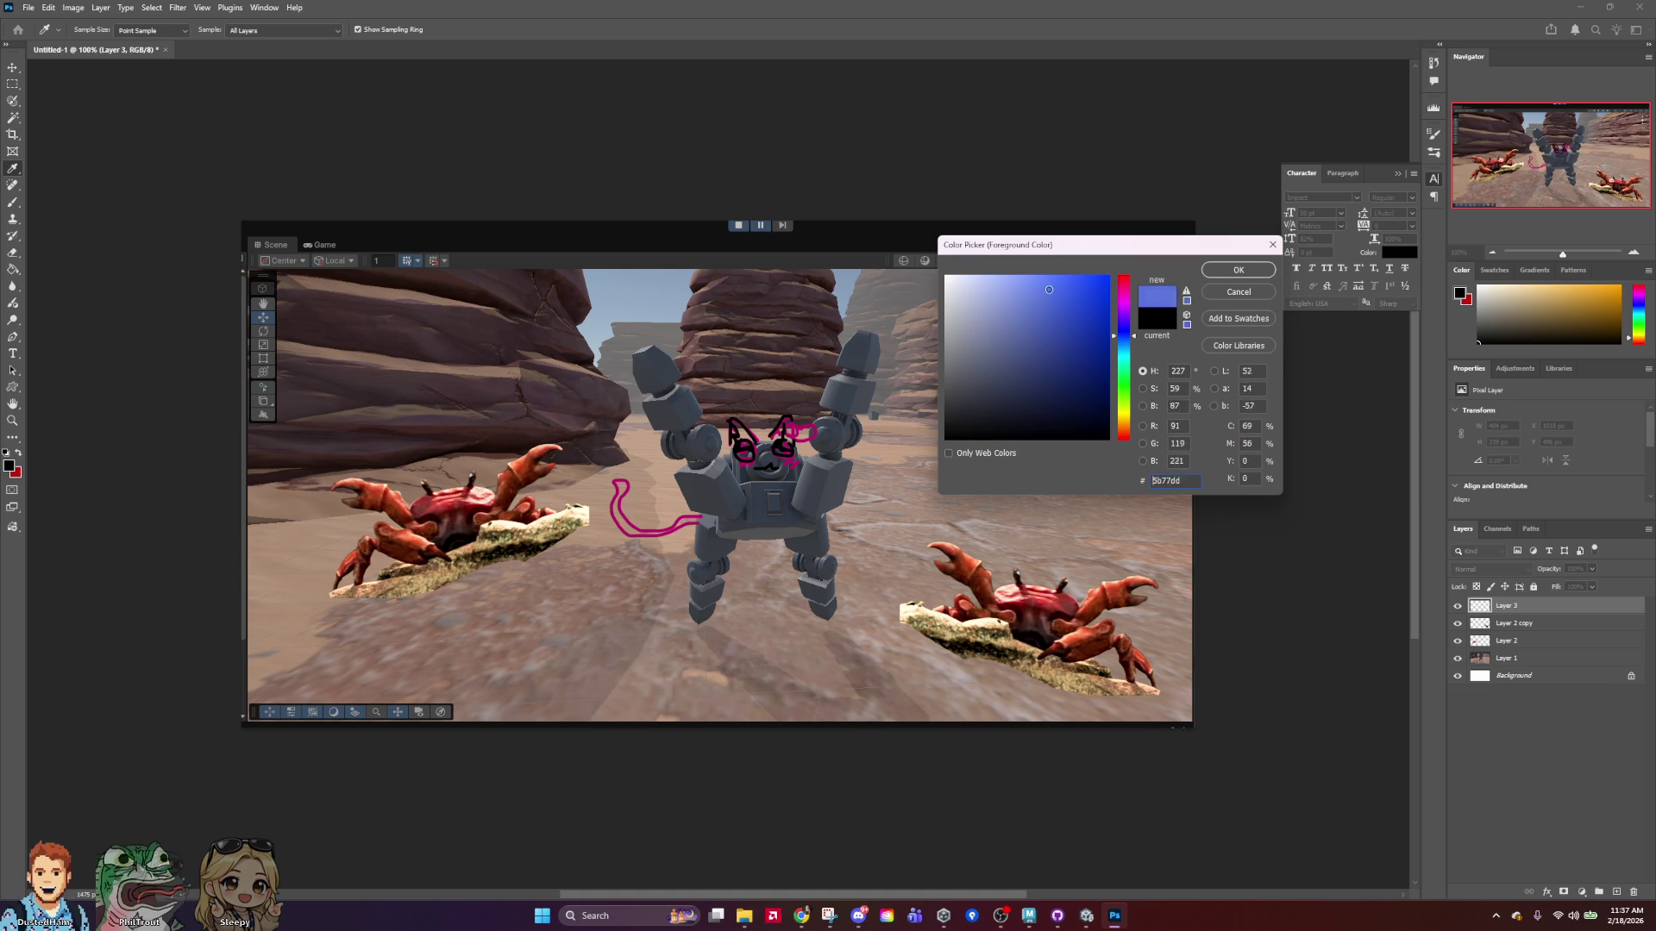
{"action": "left_click", "coordinate": [1253, 267]}
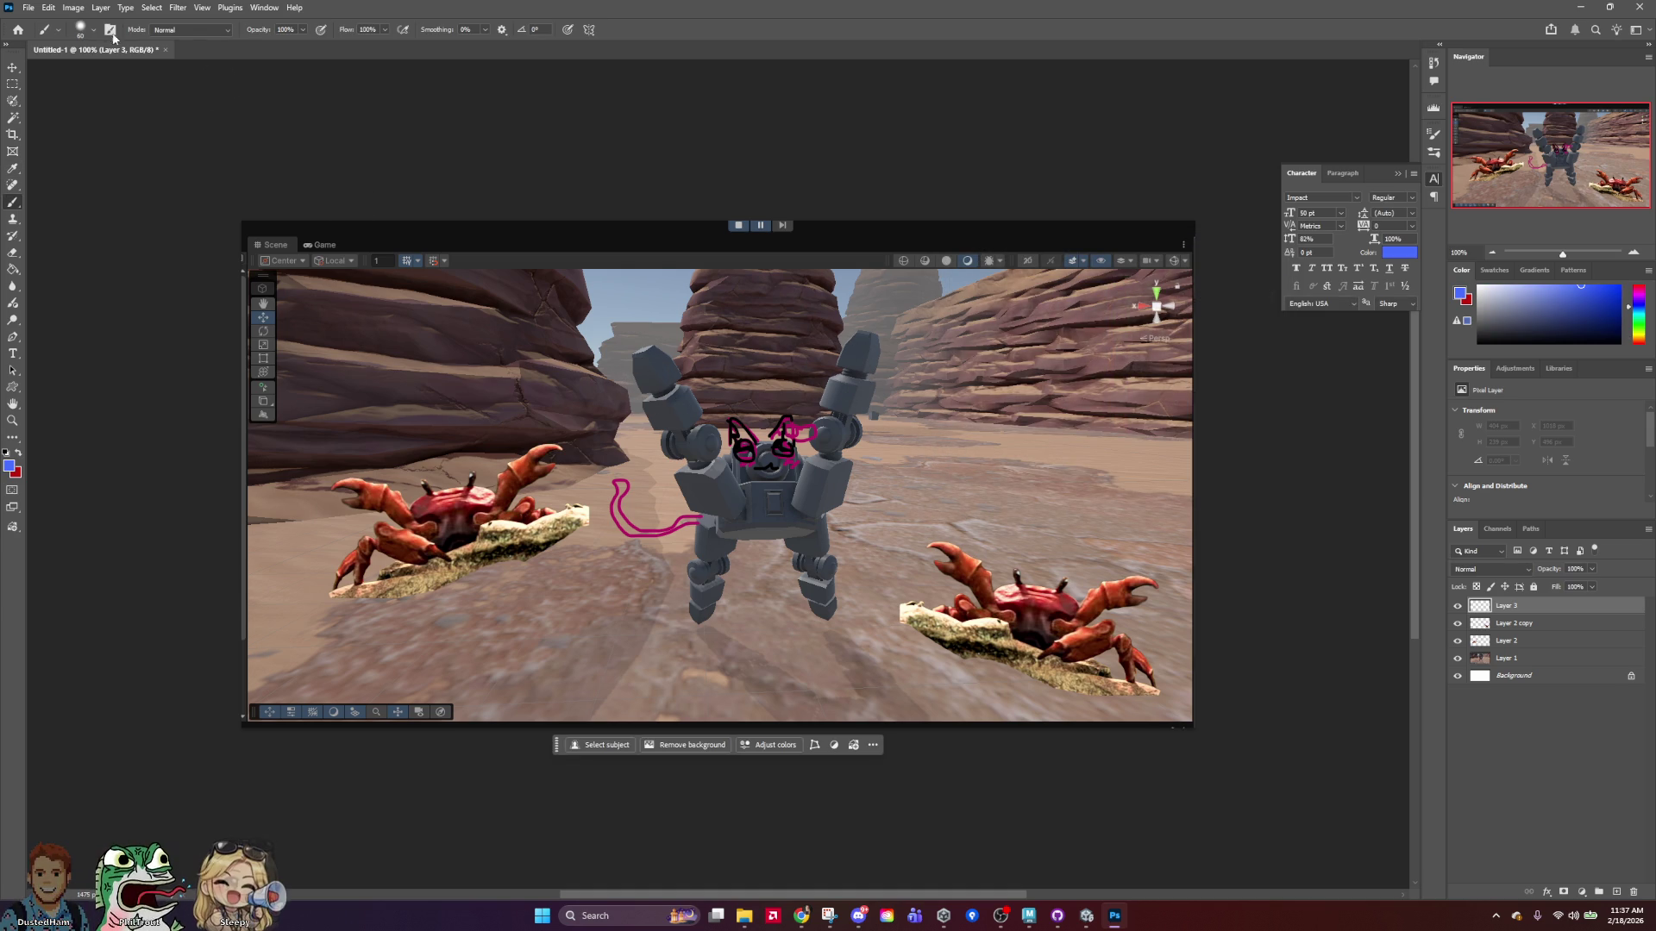
{"action": "left_click", "coordinate": [86, 29]}
{"action": "key", "text": "Escape"}
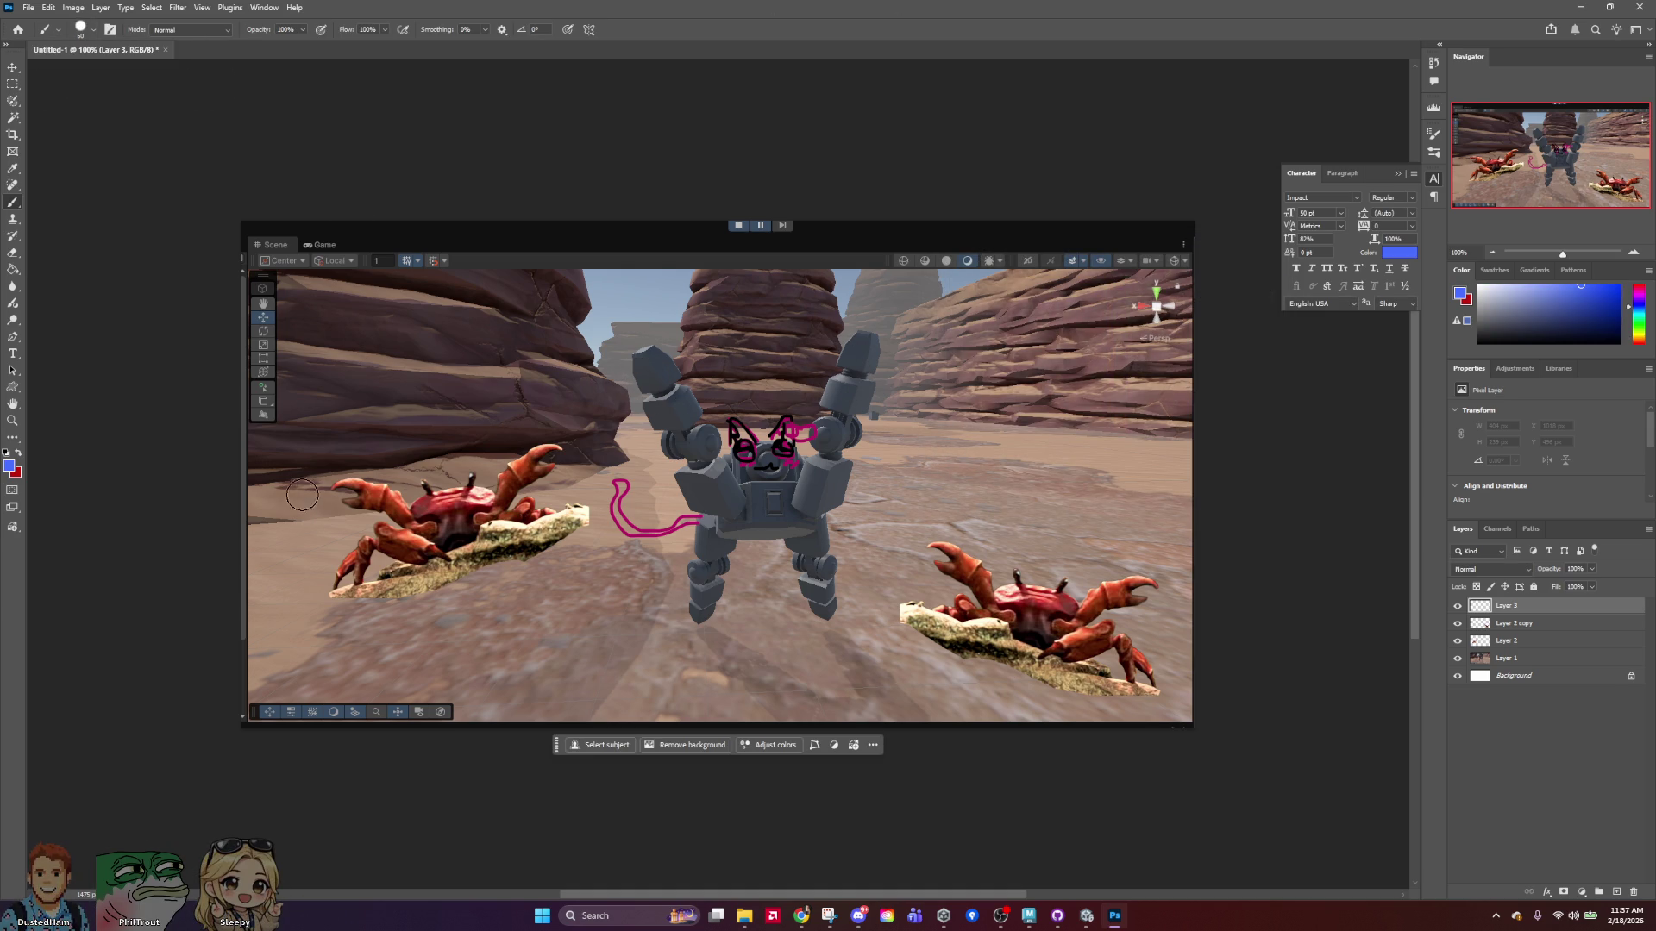
Draw two straight blue lines up from the lower-left corner and Paint Bucket fill between them.
{"action": "left_click", "coordinate": [237, 705]}
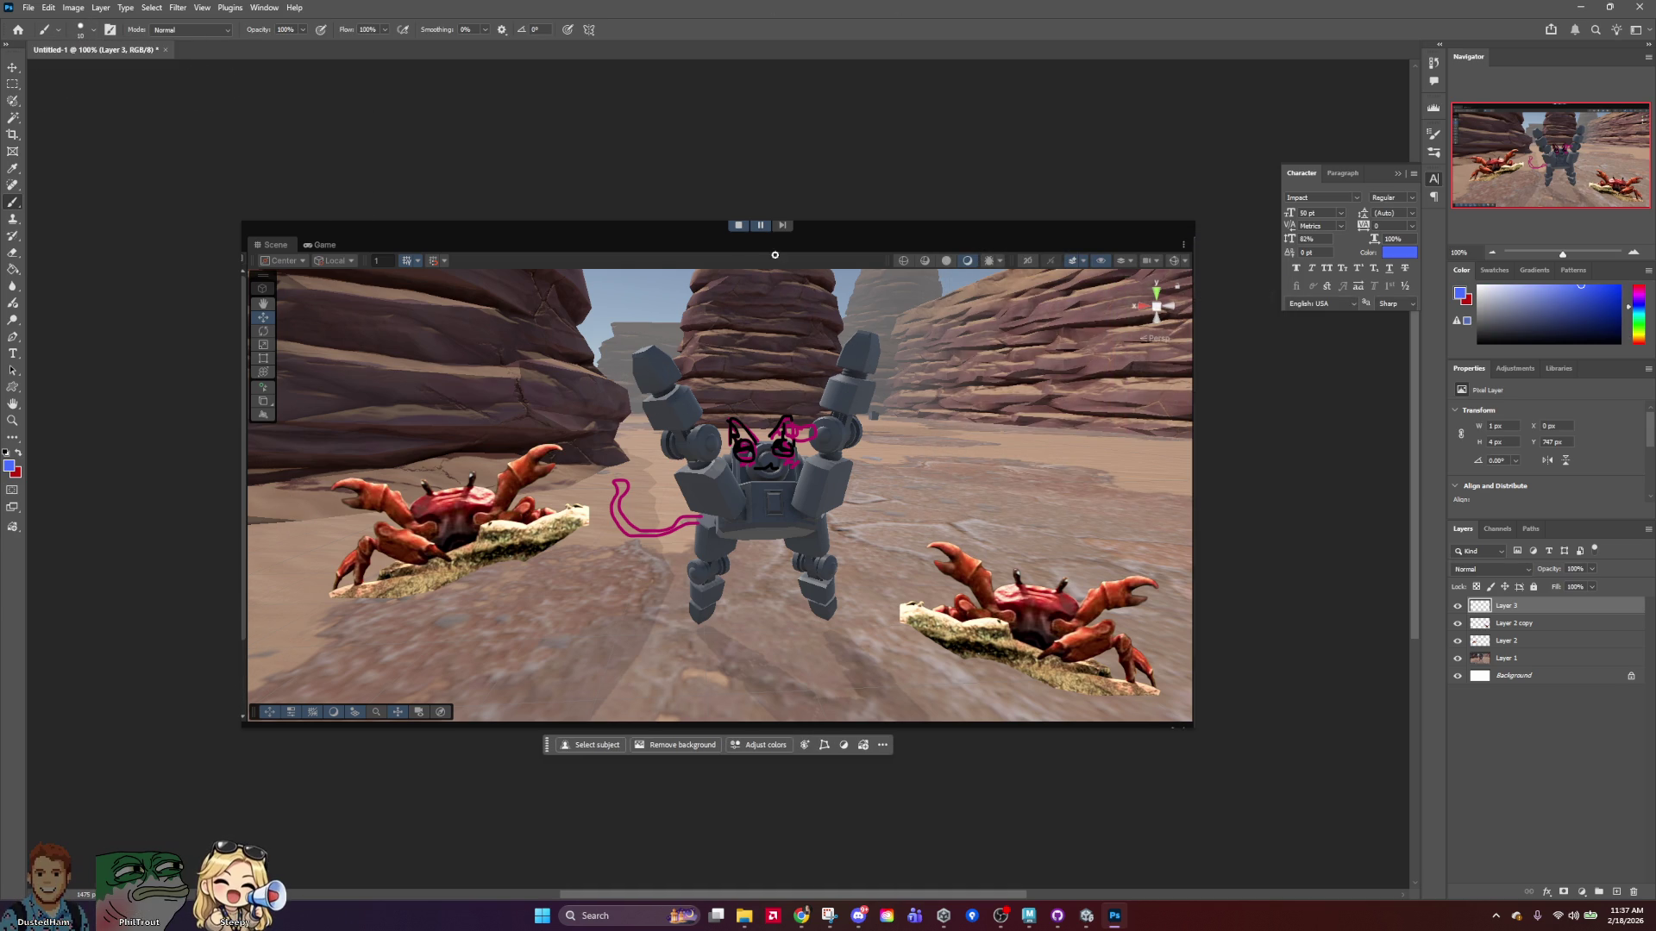
{"action": "left_click", "coordinate": [804, 182], "text": "shift"}
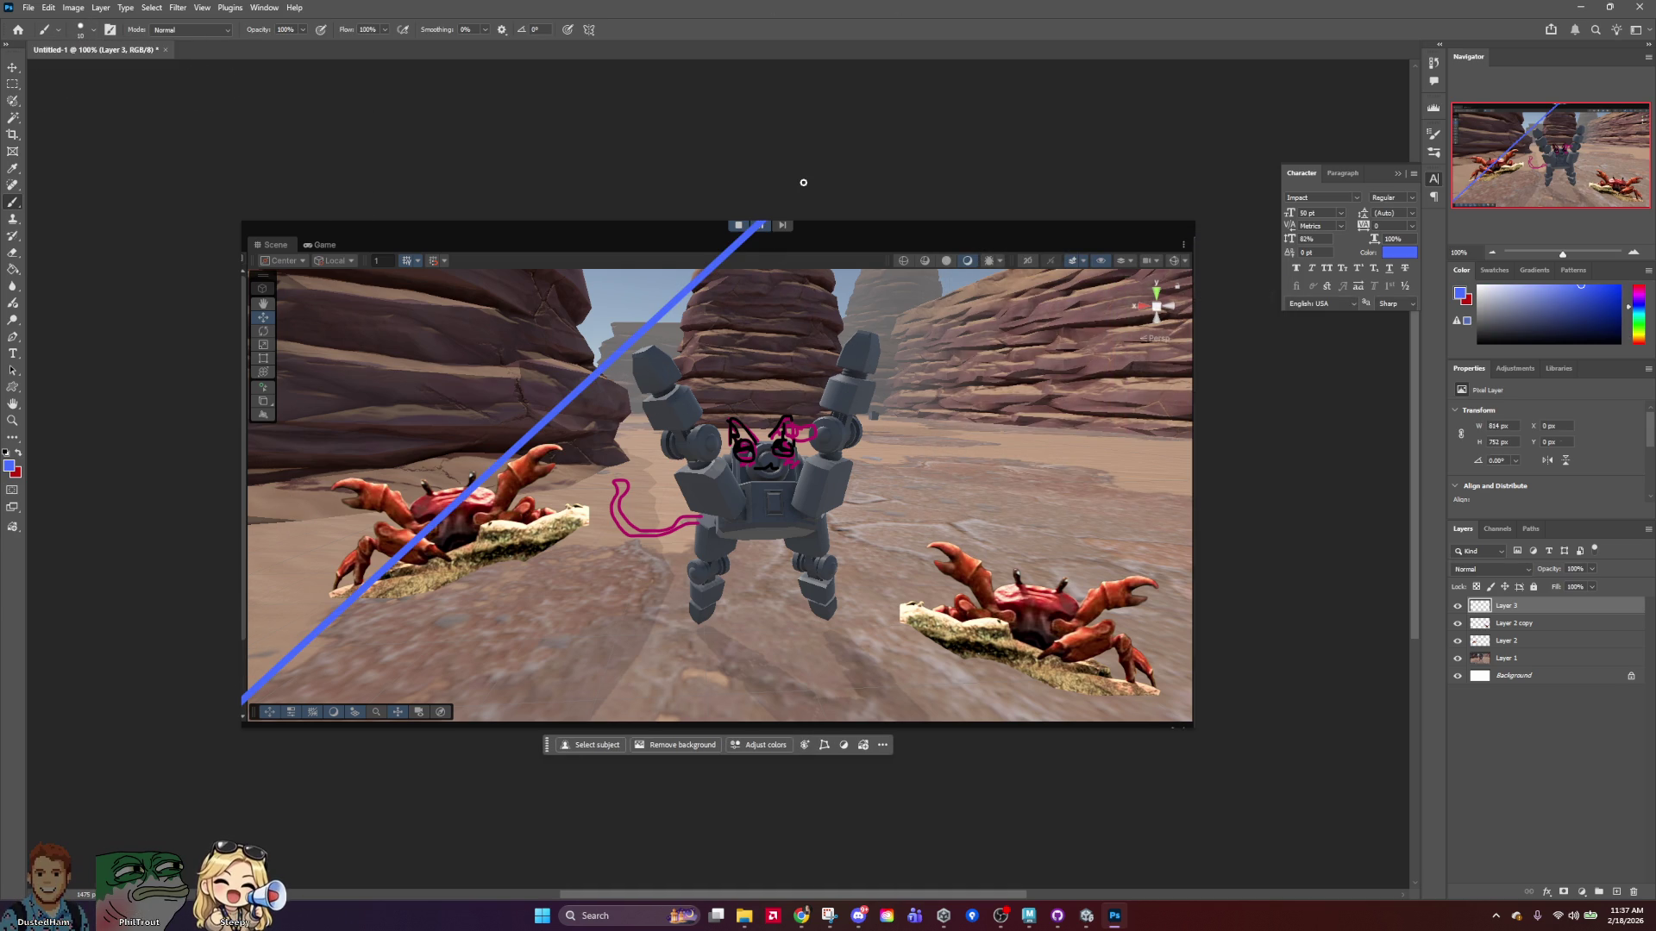
{"action": "left_click", "coordinate": [242, 713]}
{"action": "left_click", "coordinate": [983, 194], "text": "shift"}
{"action": "key", "text": "g"}
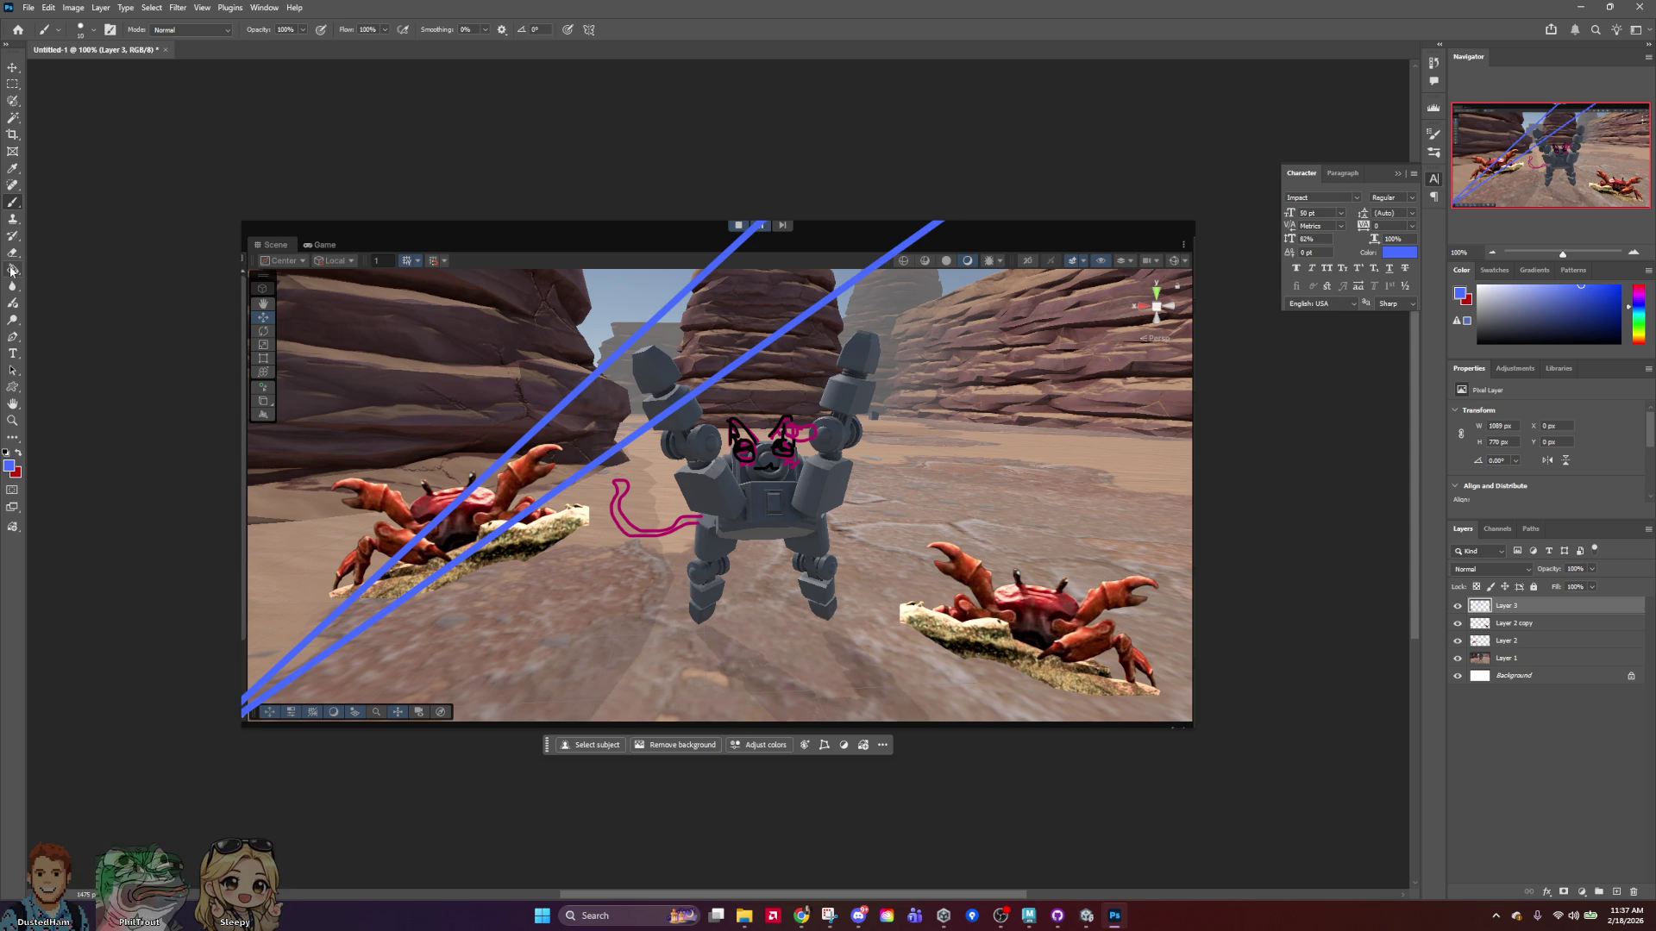
{"action": "left_click", "coordinate": [744, 279]}
{"action": "left_click", "coordinate": [714, 276]}
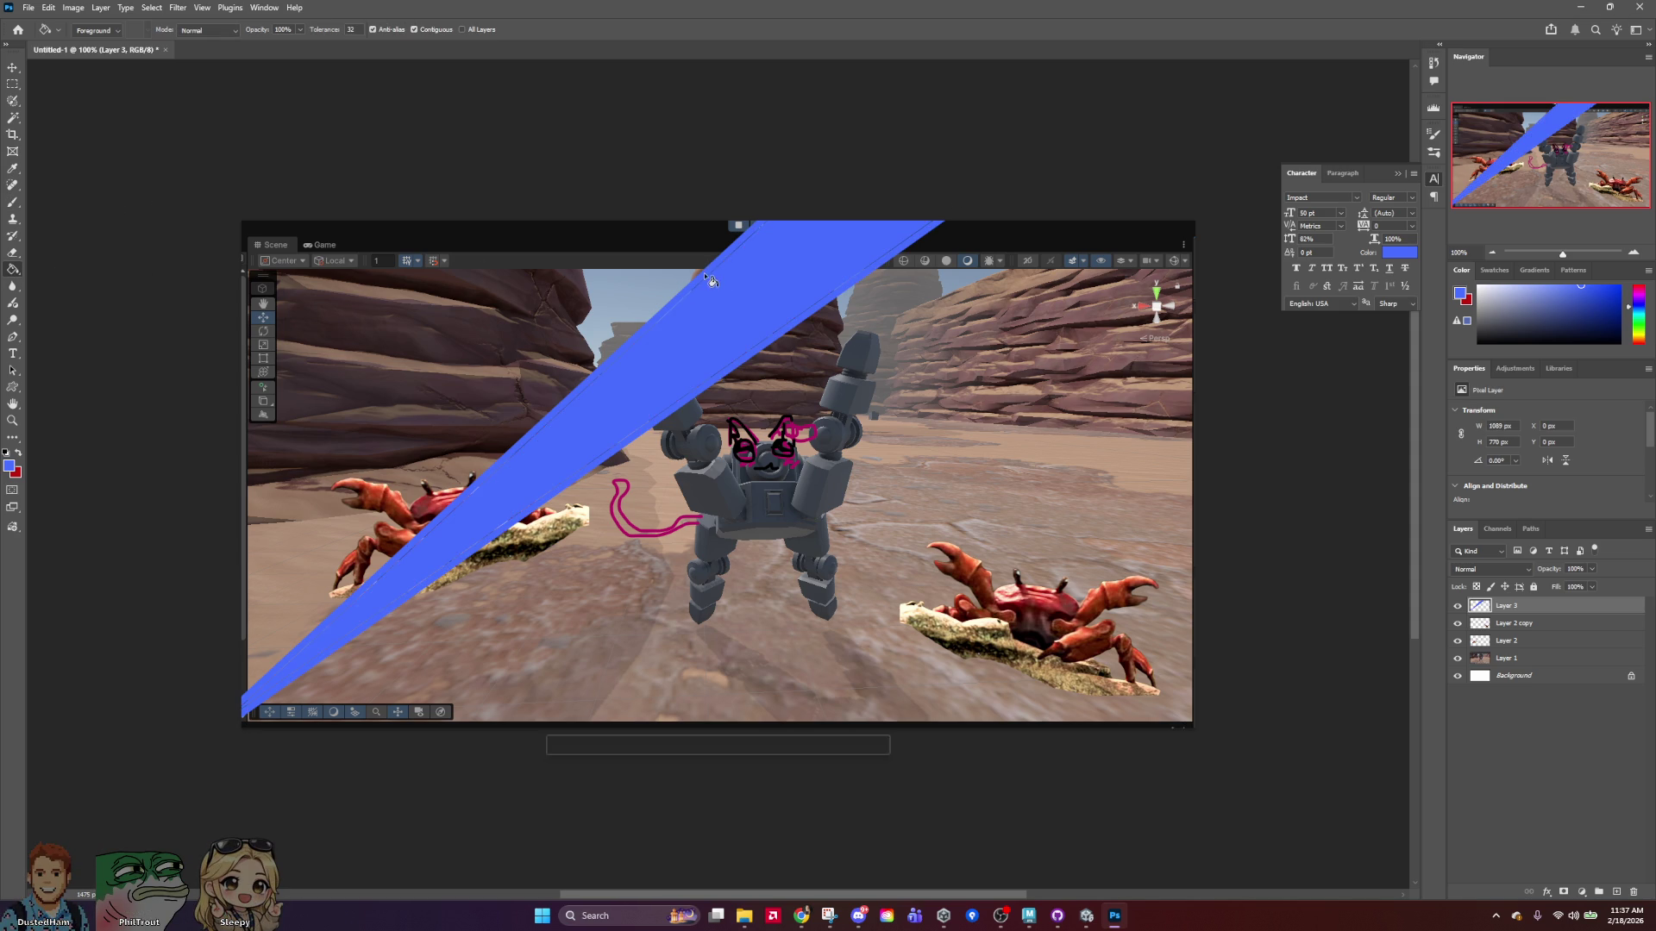
{"action": "left_click", "coordinate": [1524, 572]}
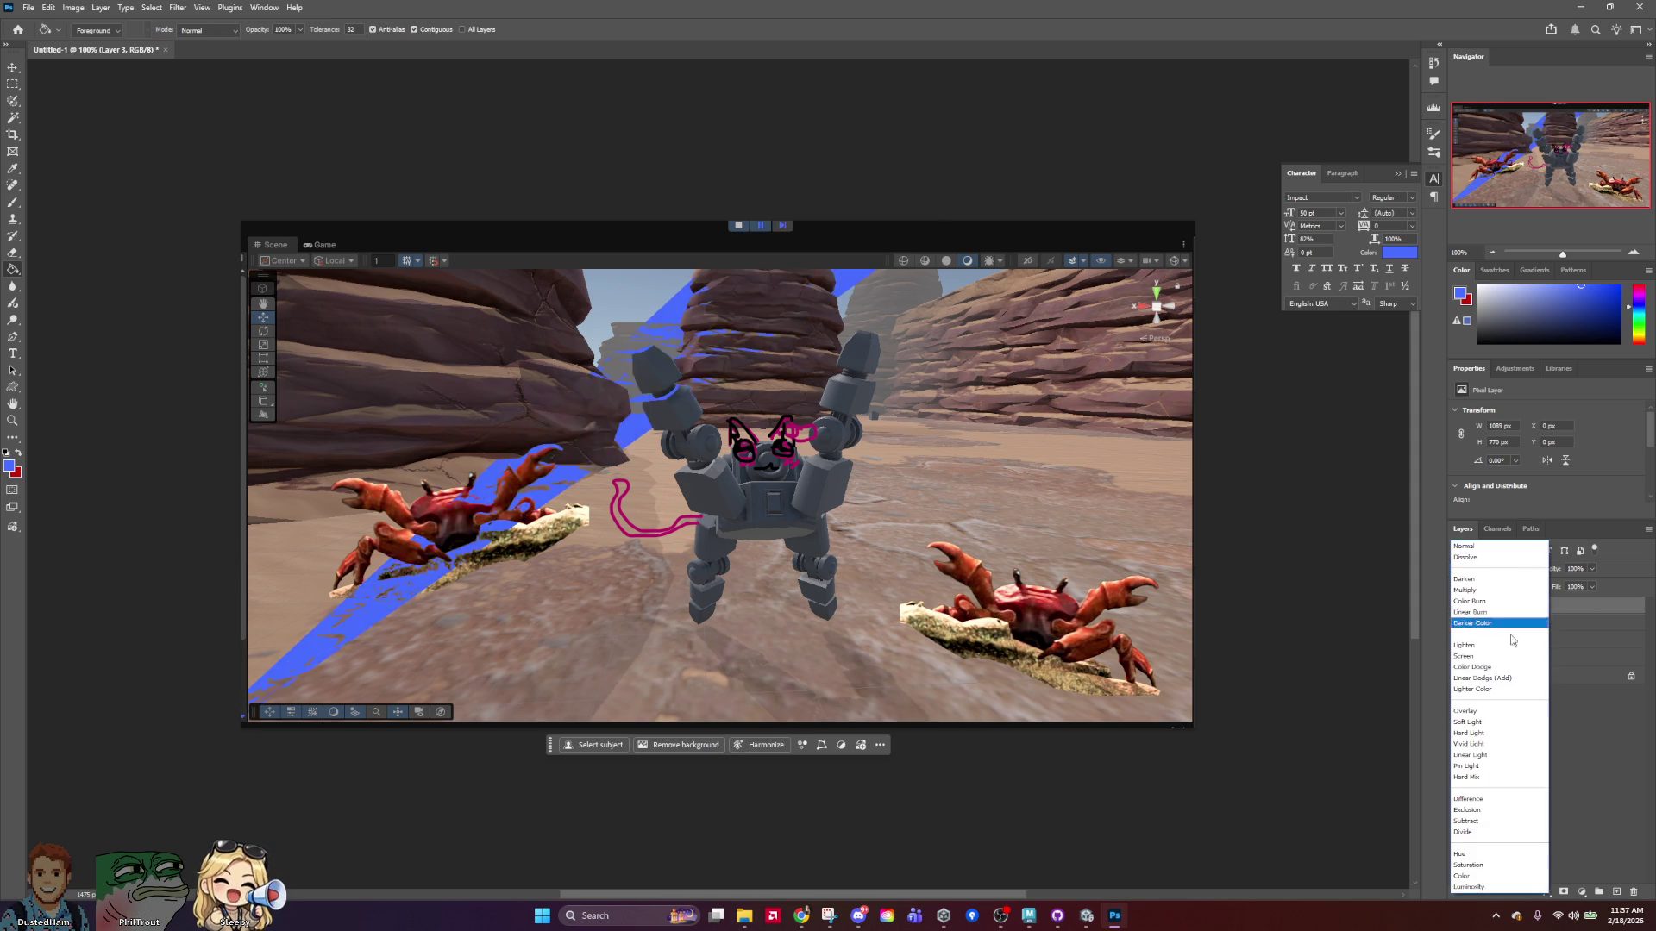
Set the beam layer to Color Dodge, Gaussian Blur it at 2.8 px, and lower opacity to 49%.
{"action": "left_click", "coordinate": [1489, 669]}
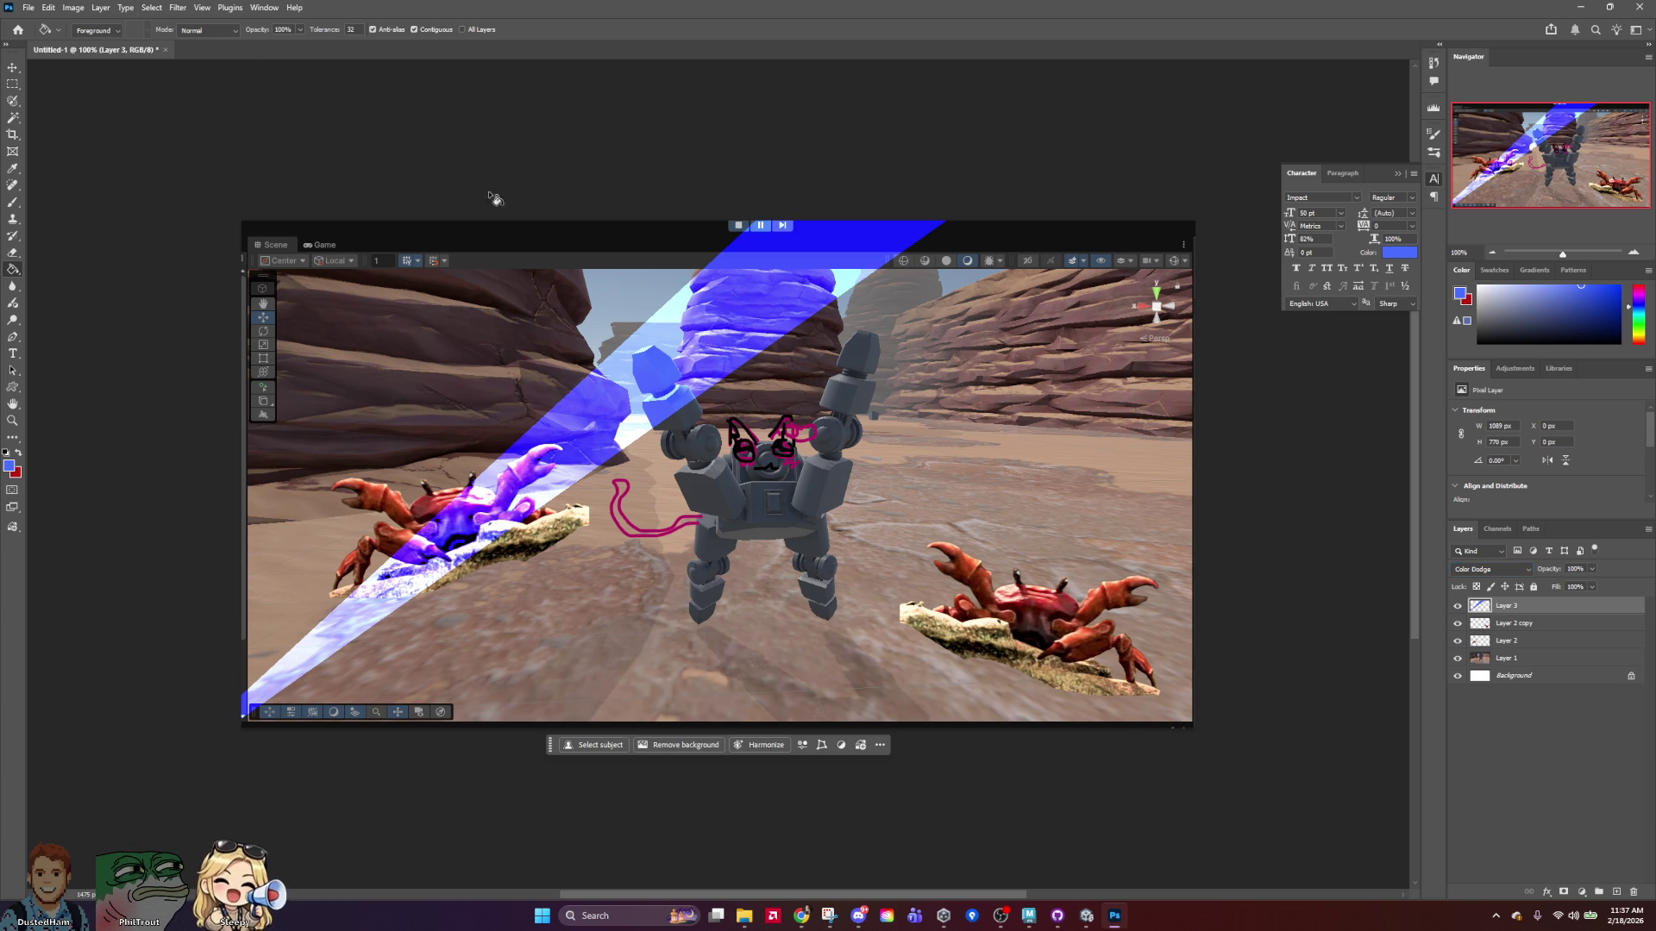
{"action": "left_click", "coordinate": [149, 8]}
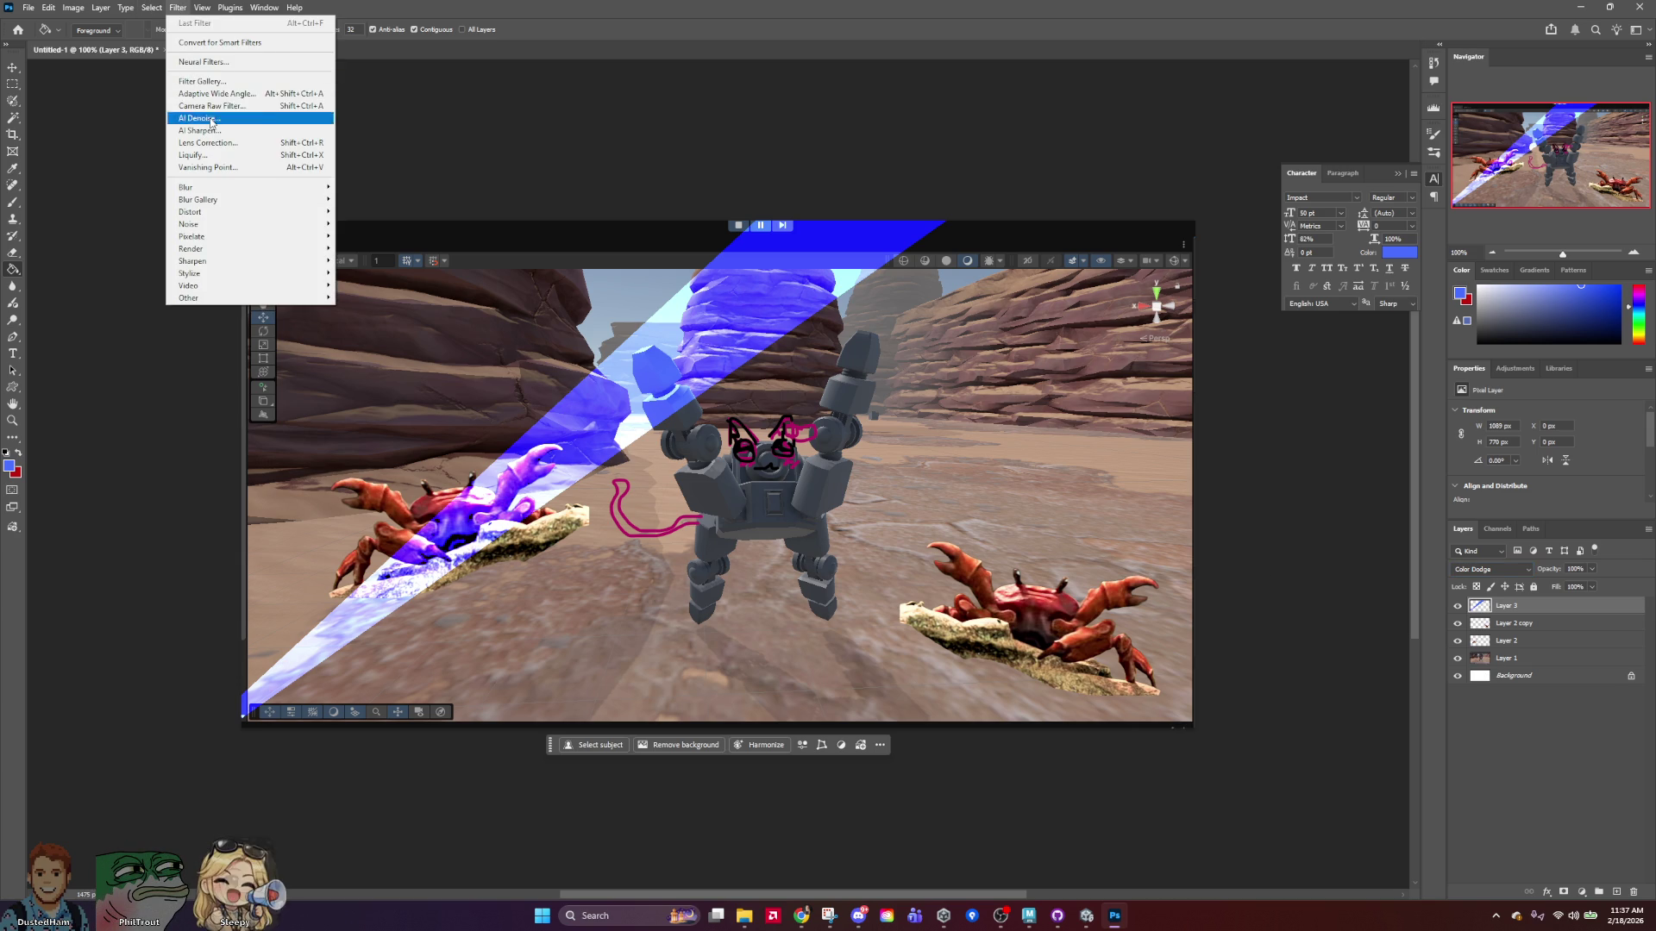
{"action": "mouse_move", "coordinate": [215, 187]}
{"action": "left_click", "coordinate": [367, 238]}
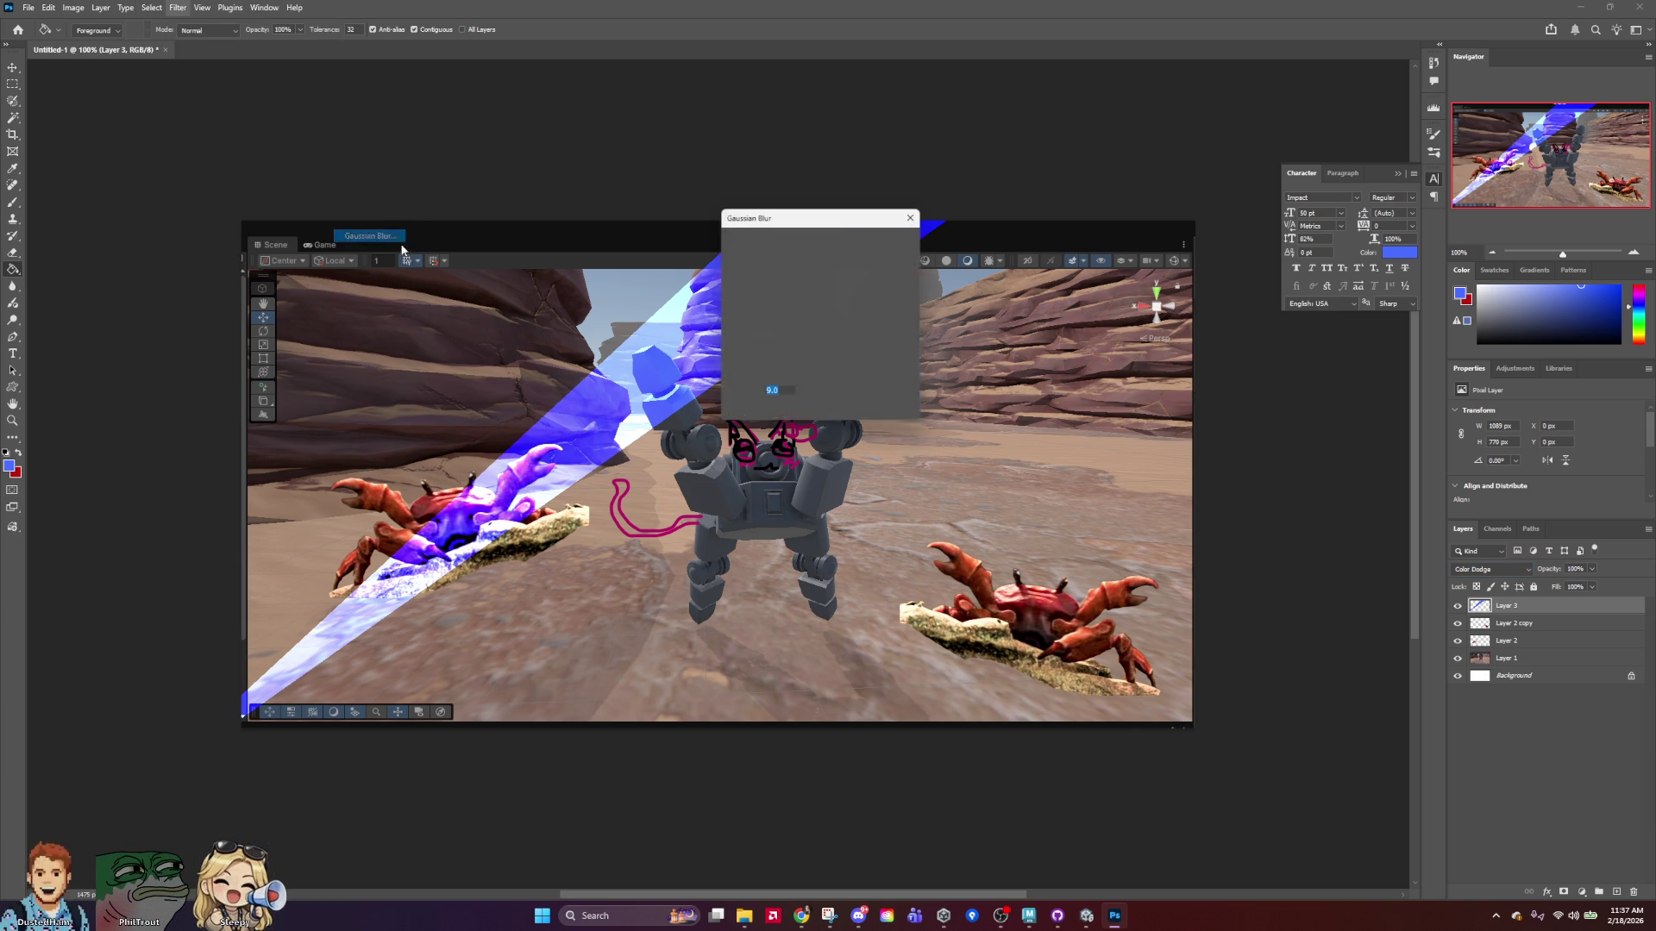
{"action": "left_click", "coordinate": [753, 414]}
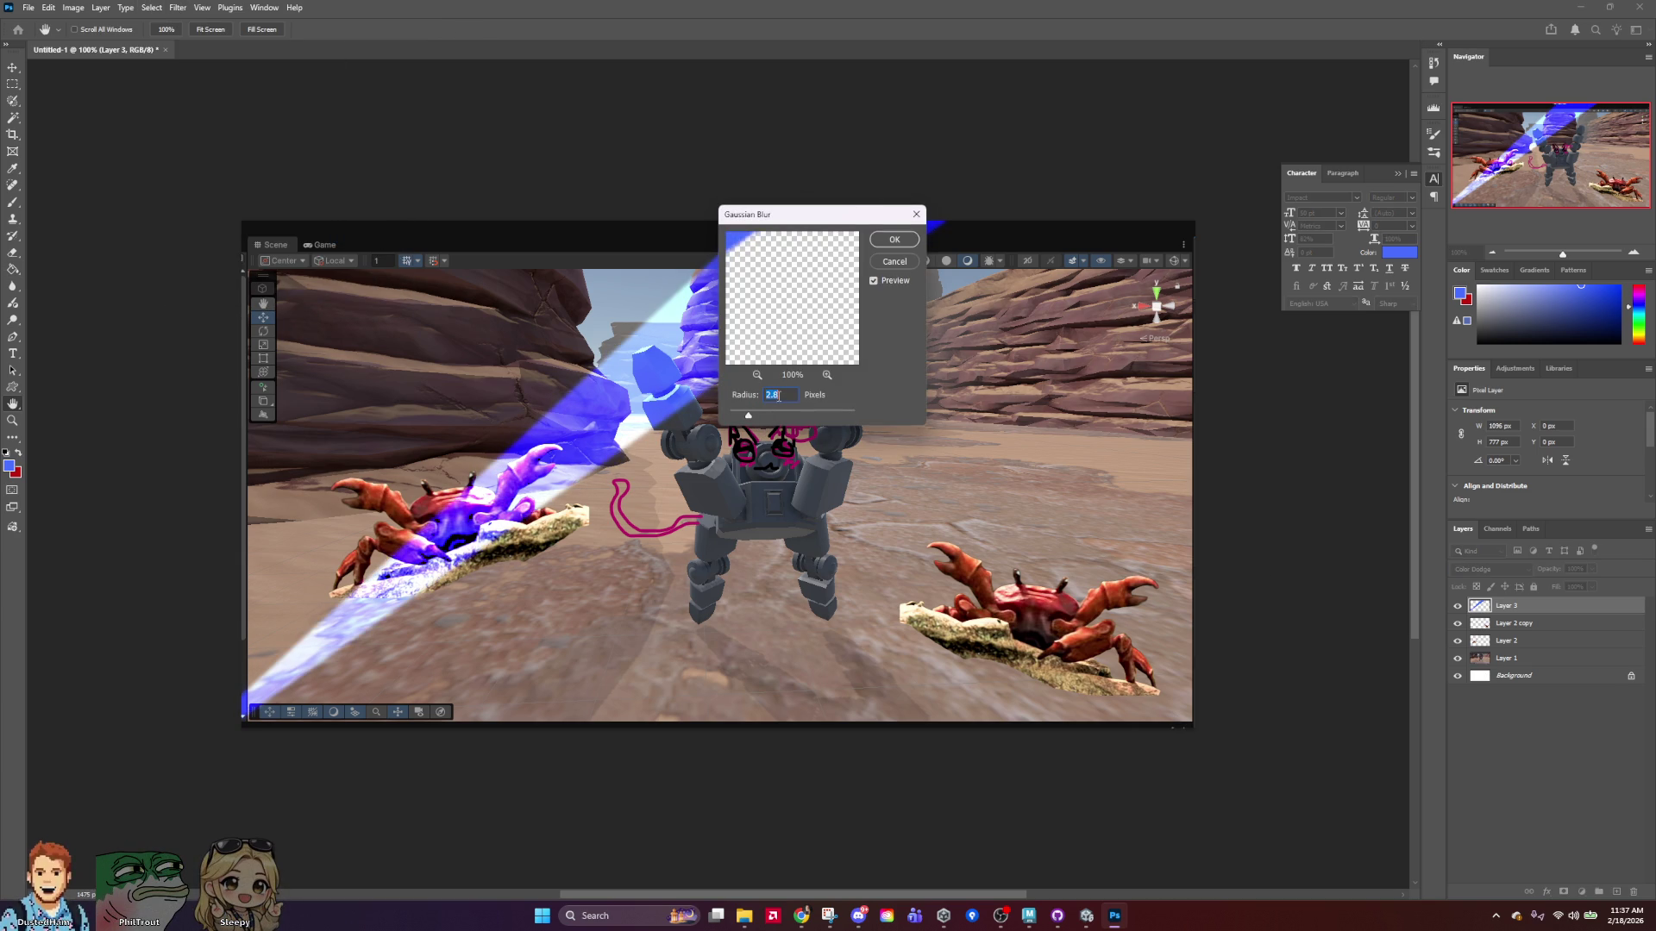
{"action": "left_click", "coordinate": [894, 239]}
{"action": "left_click_drag", "start_coordinate": [1548, 571], "coordinate": [1520, 579]}
Duplicate the beam layer as Layer 3 copy.
{"action": "right_click", "coordinate": [1555, 618]}
{"action": "left_click", "coordinate": [1552, 250]}
{"action": "left_click", "coordinate": [927, 267]}
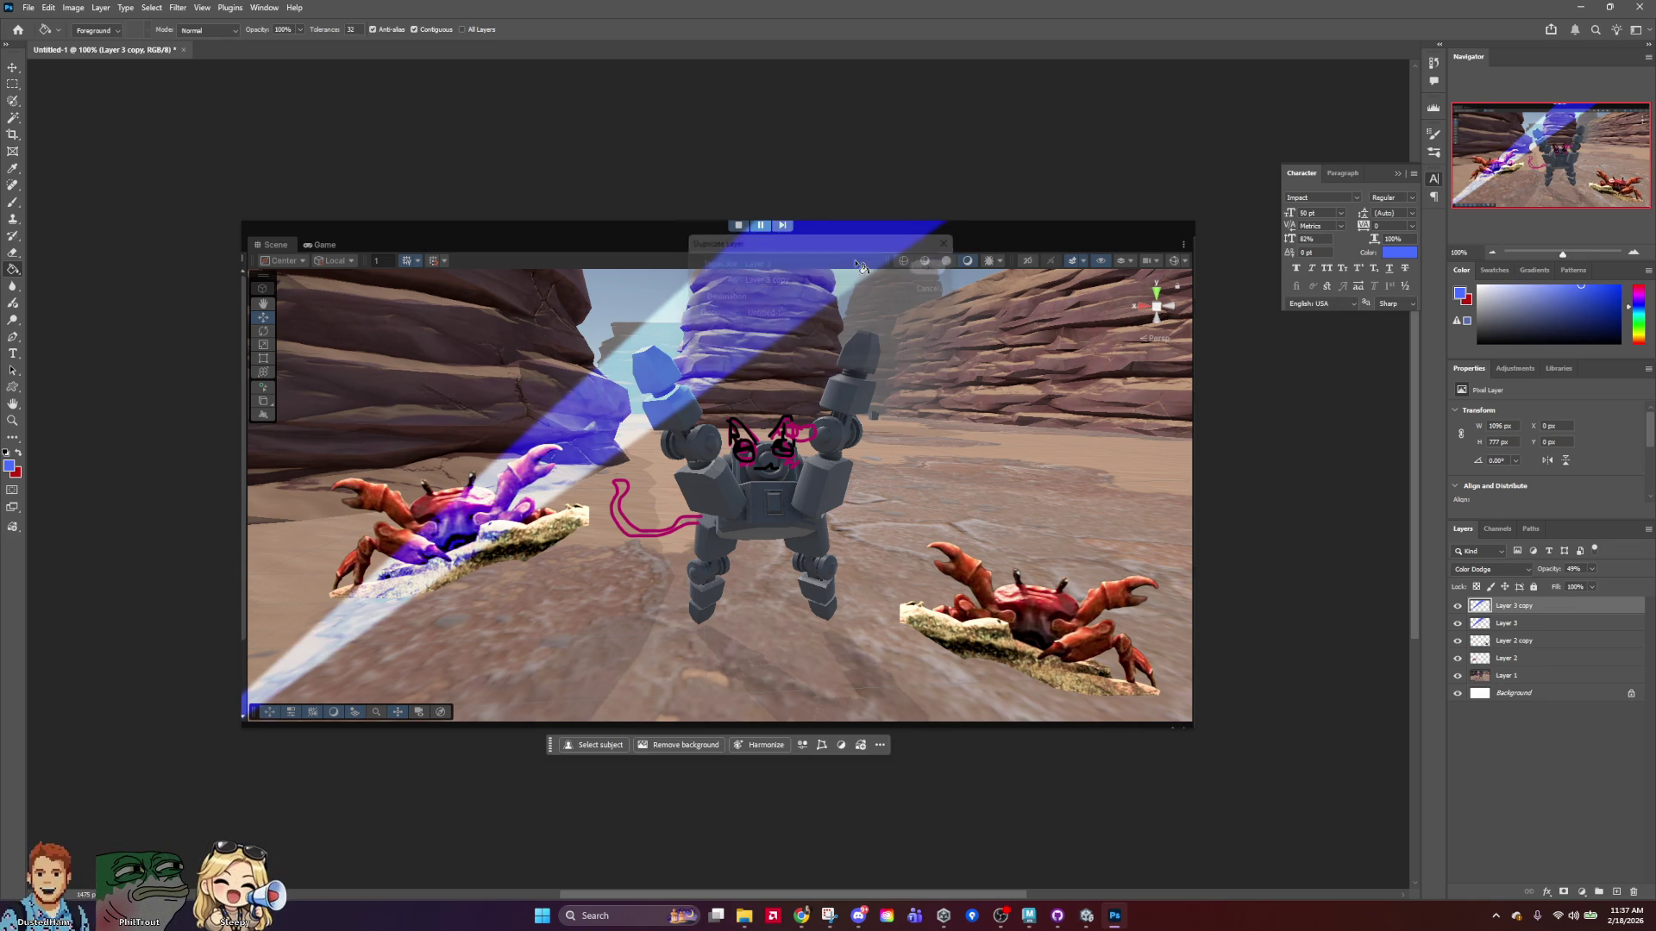
Flip Layer 3 copy horizontally and drag it right so the two beams cross.
{"action": "left_click", "coordinate": [45, 8]}
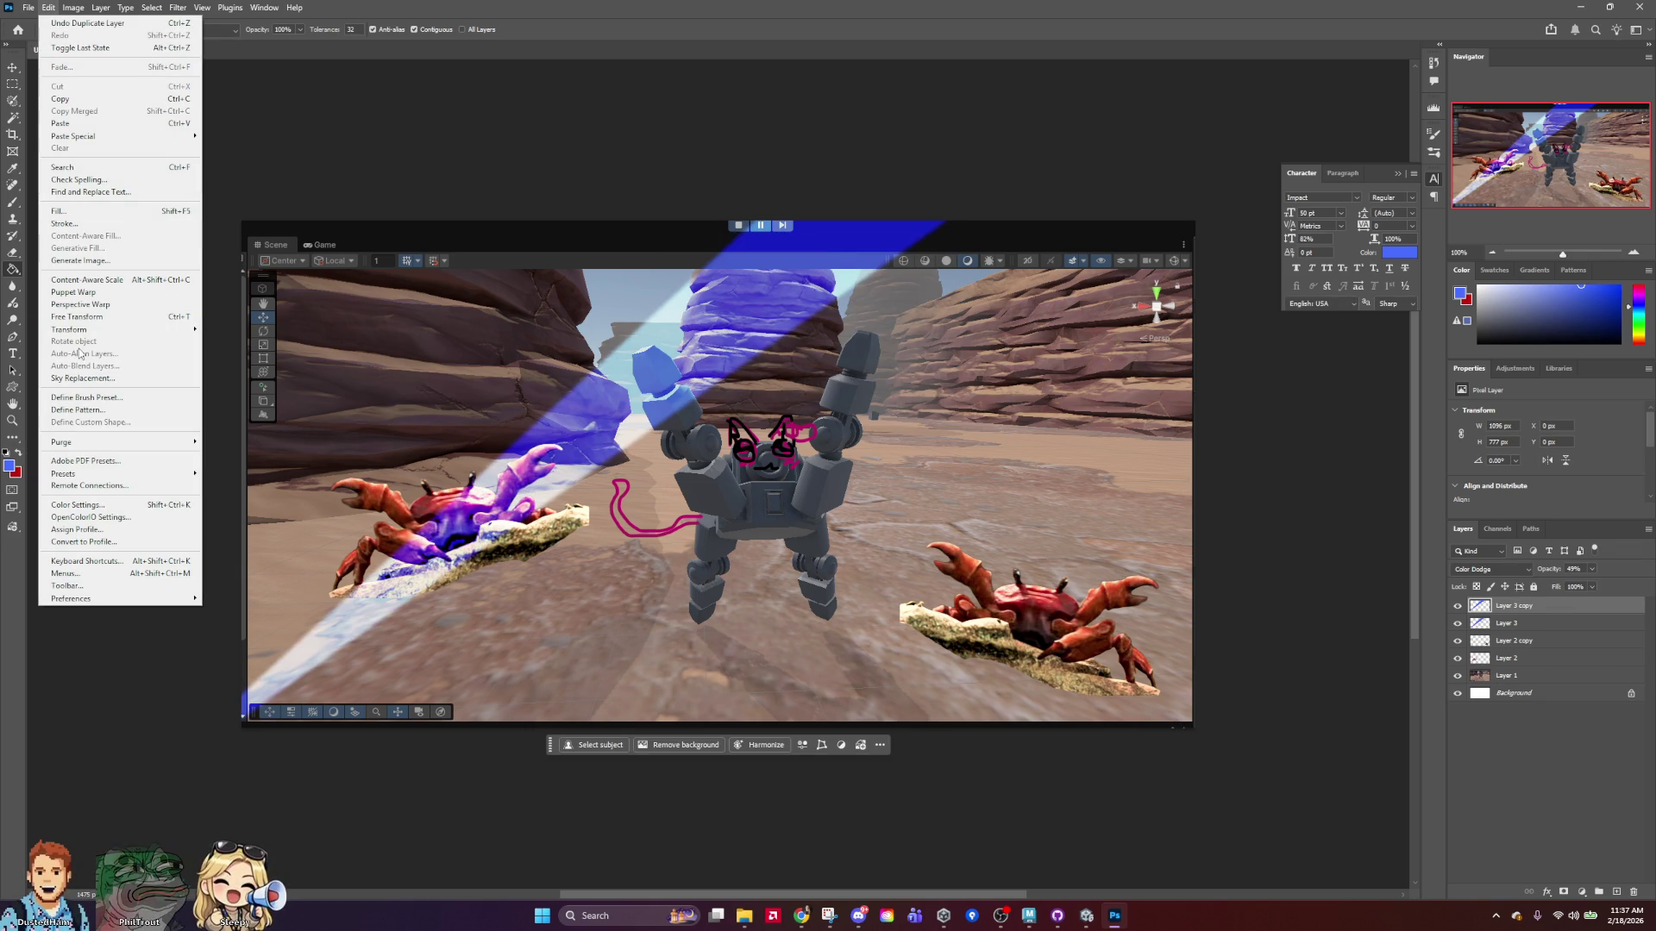
{"action": "mouse_move", "coordinate": [92, 330]}
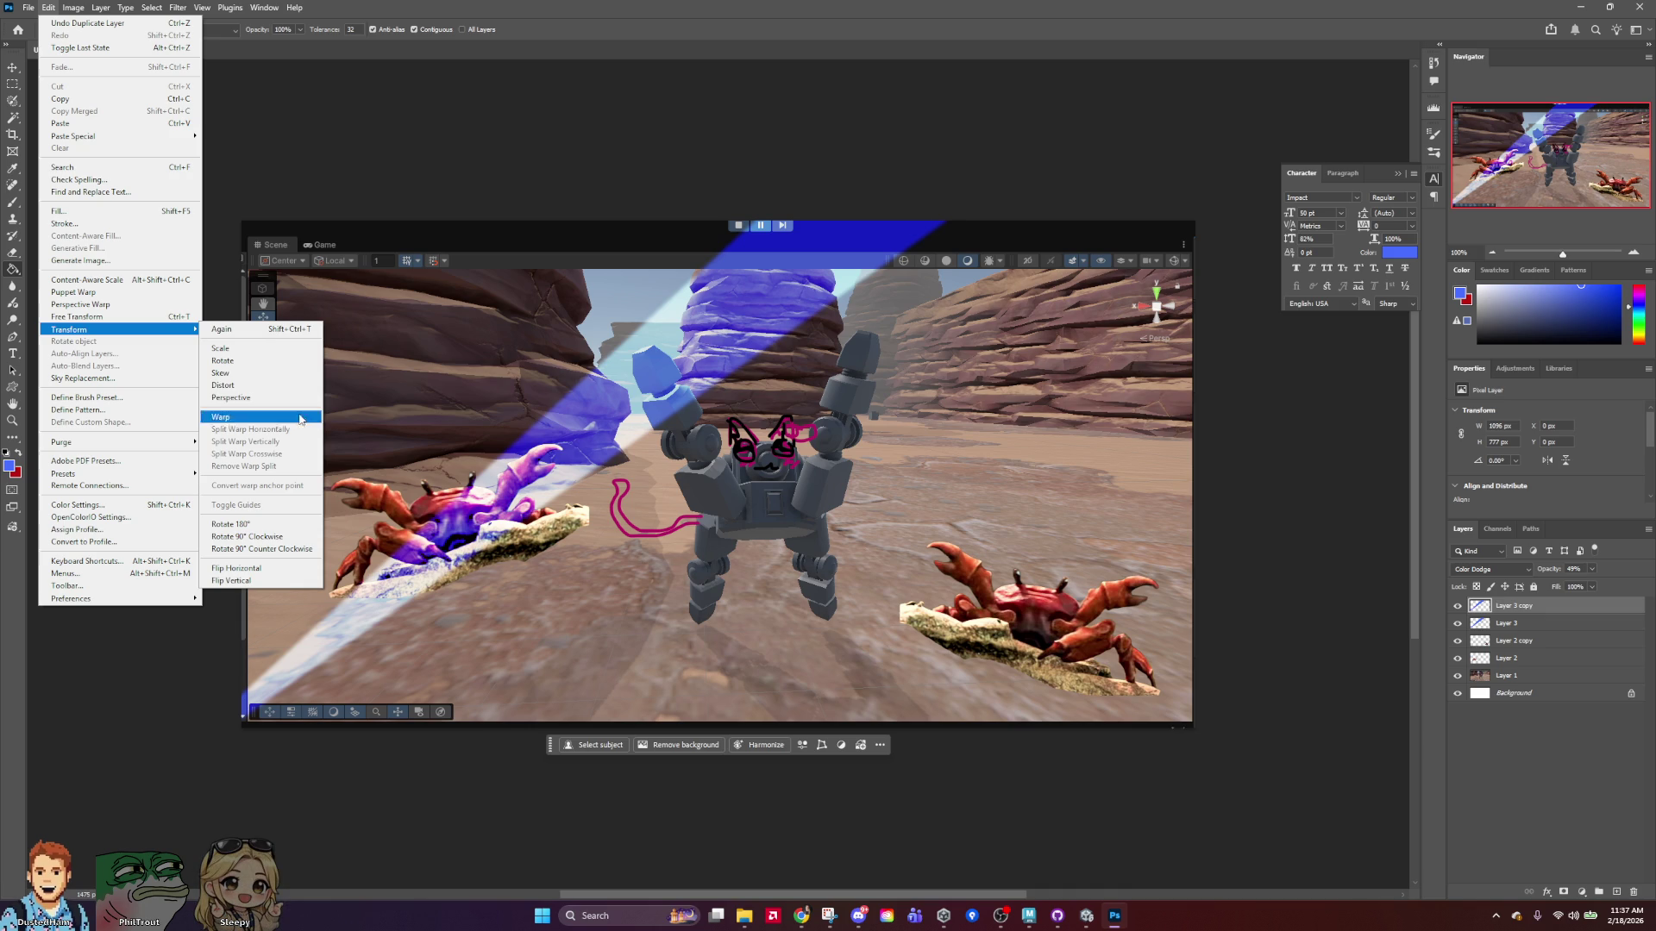
{"action": "left_click", "coordinate": [231, 570]}
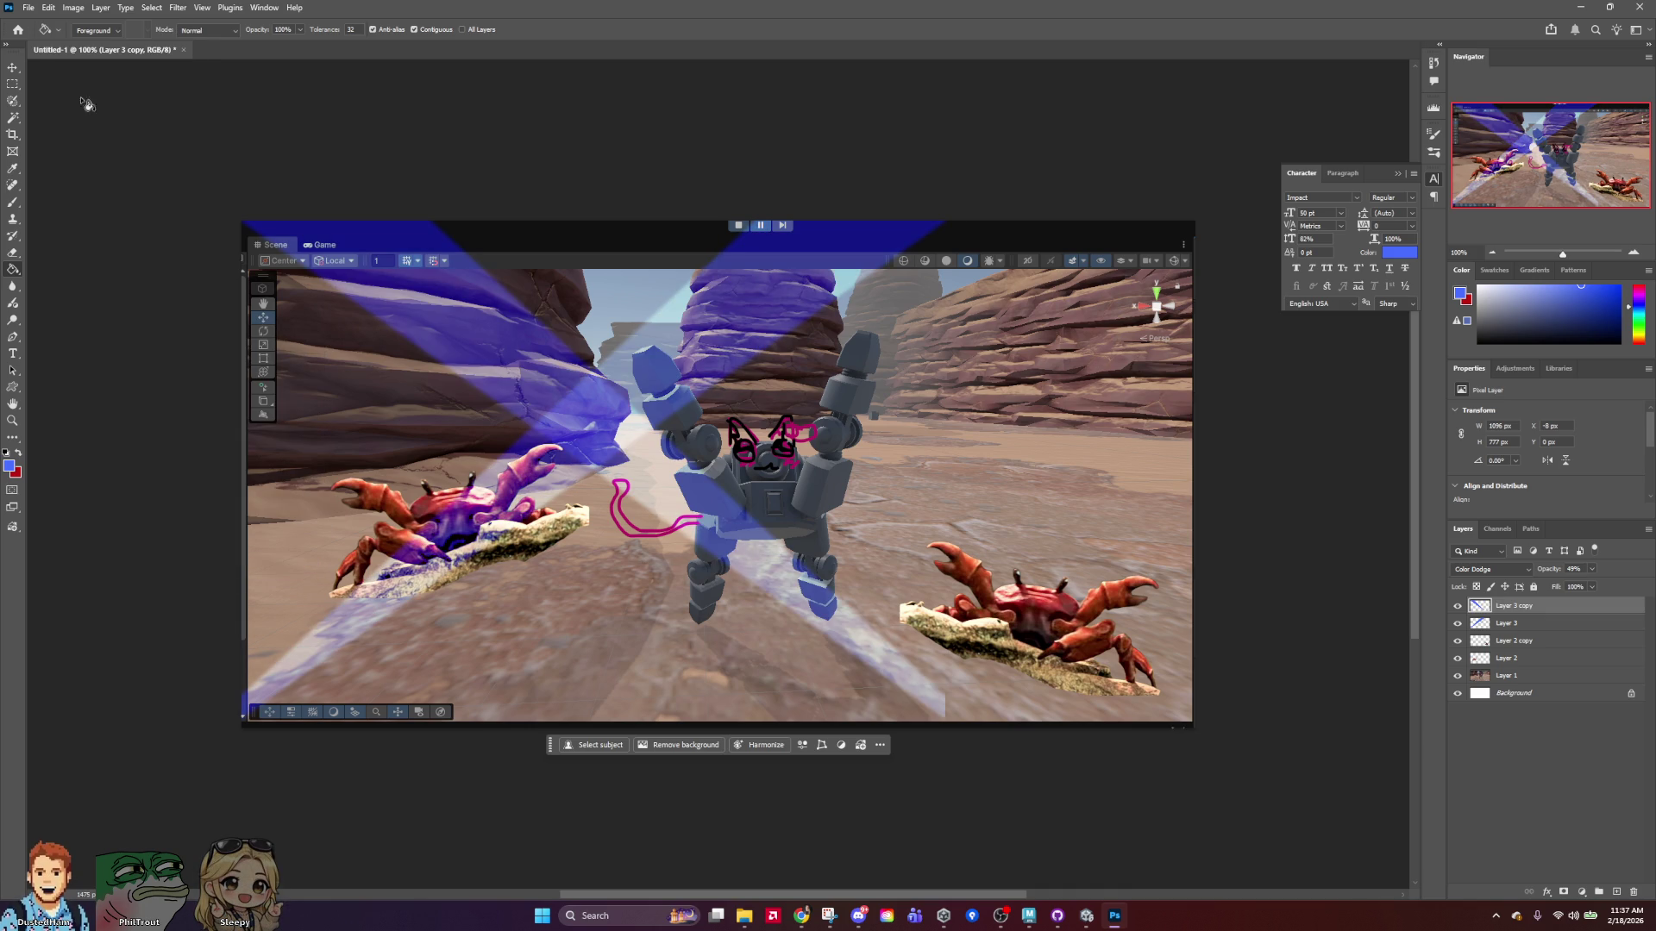
{"action": "left_click", "coordinate": [13, 67]}
{"action": "mouse_move", "coordinate": [723, 539]}
{"action": "left_mouse_down"}
{"action": "mouse_move", "coordinate": [1338, 543]}
{"action": "mouse_move", "coordinate": [1294, 466]}
{"action": "mouse_move", "coordinate": [1142, 603]}
{"action": "mouse_move", "coordinate": [1139, 628]}
{"action": "left_mouse_up"}
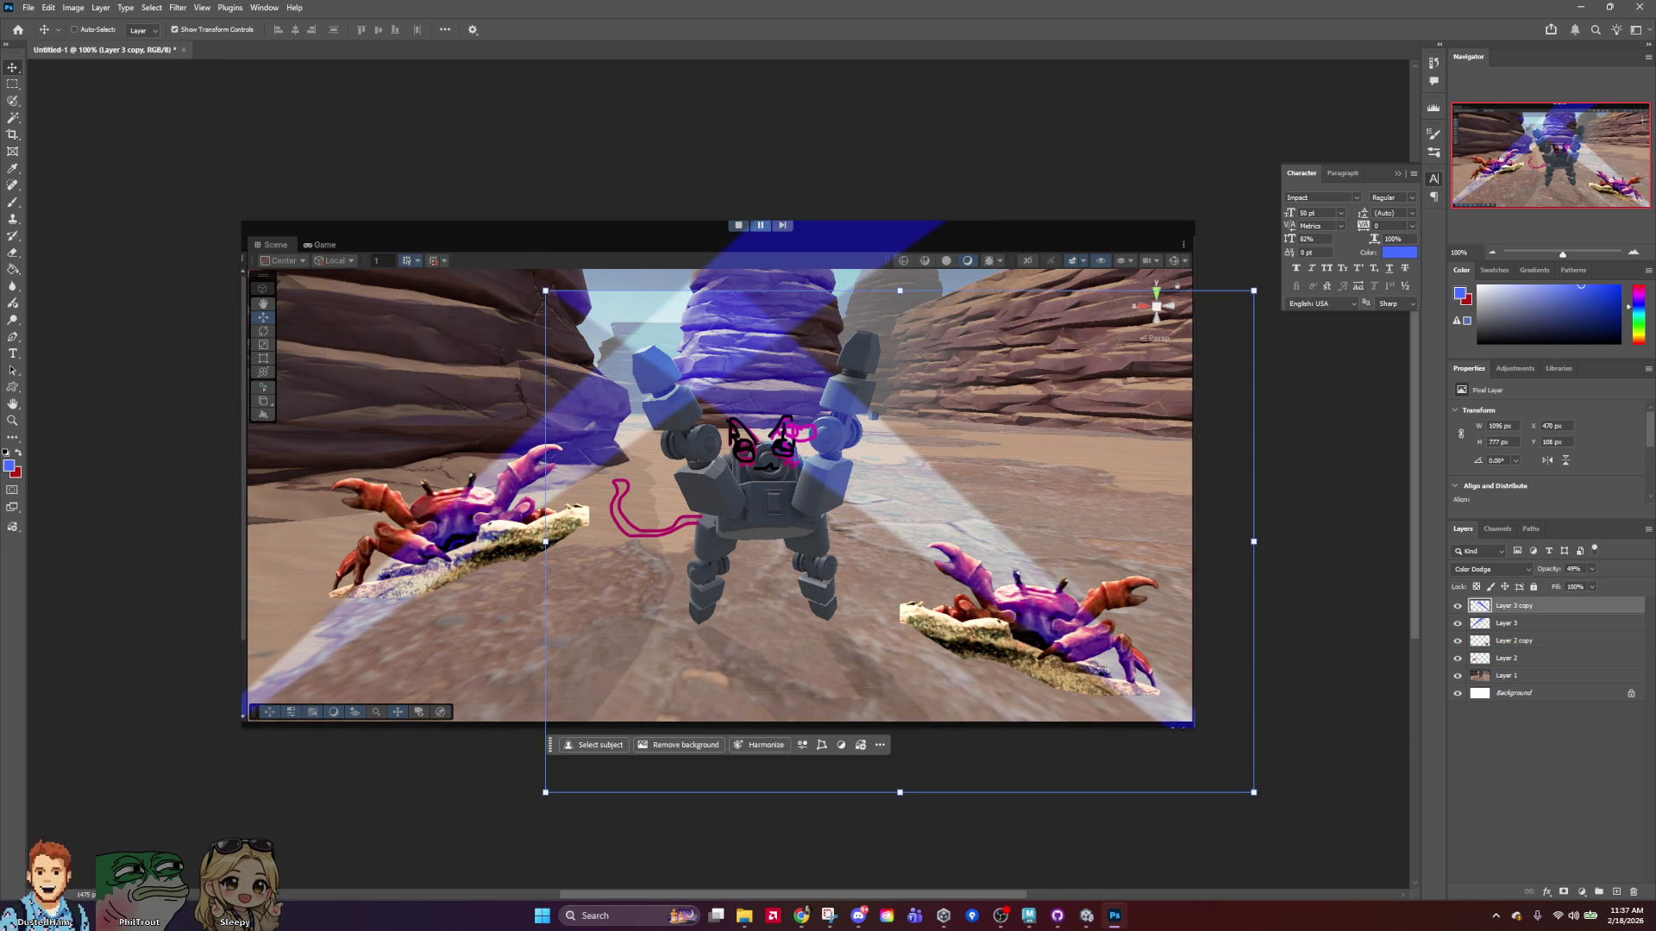
{"action": "key", "text": "alt+Tab"}
{"action": "key", "text": "alt+Tab"}
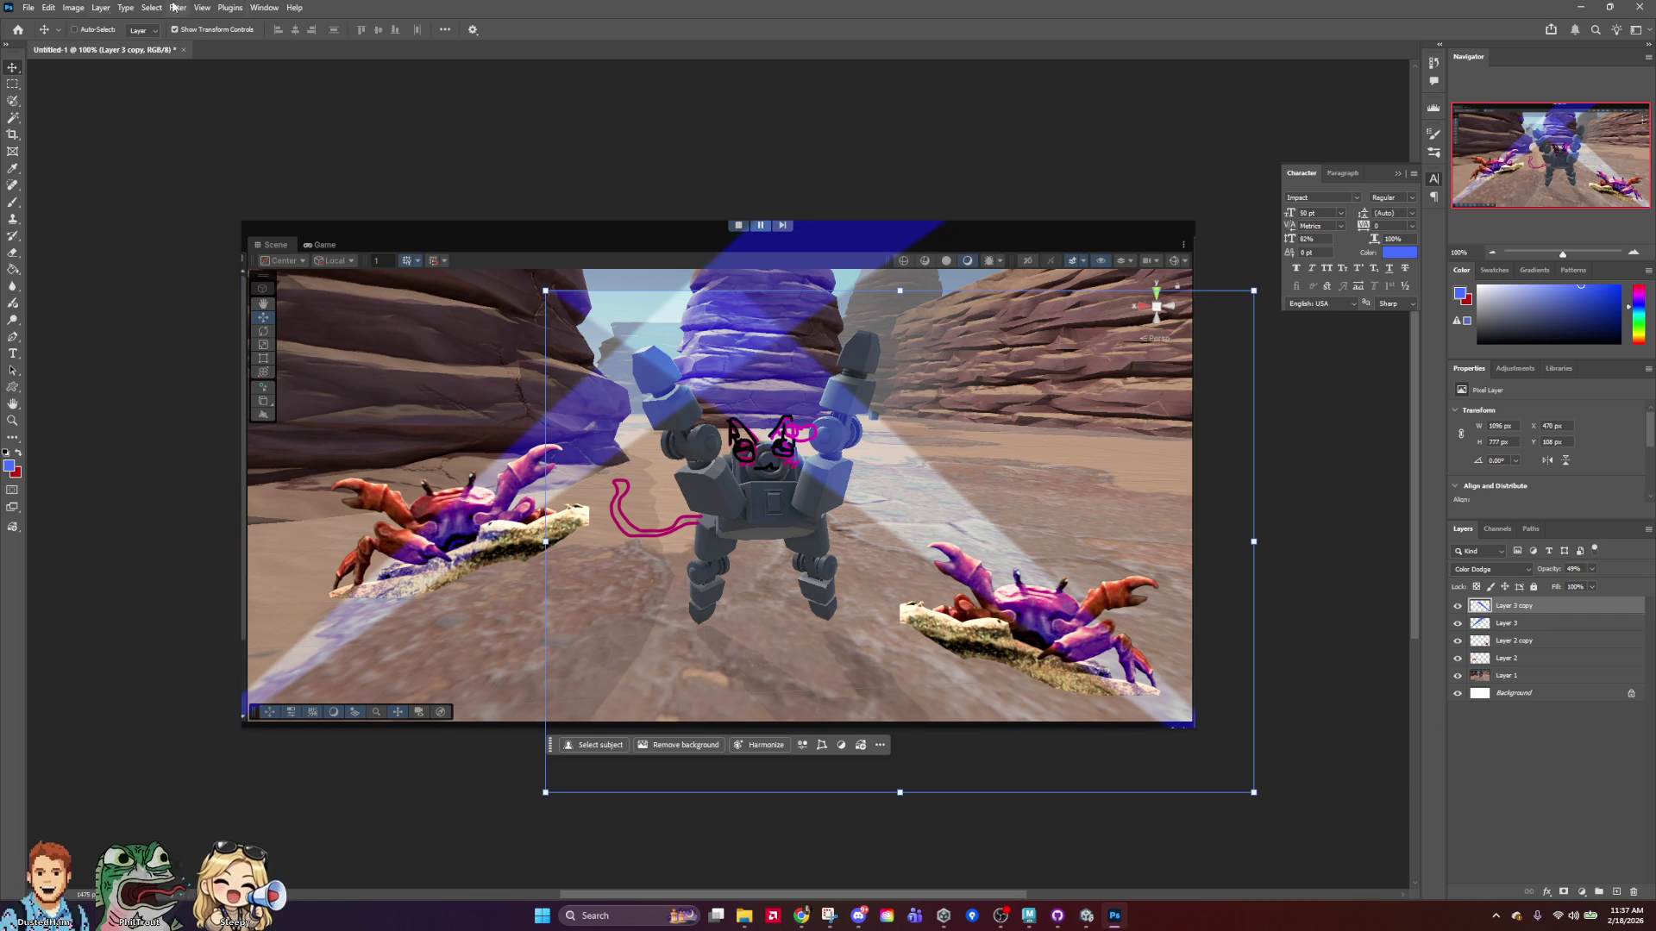
{"action": "left_click", "coordinate": [28, 8]}
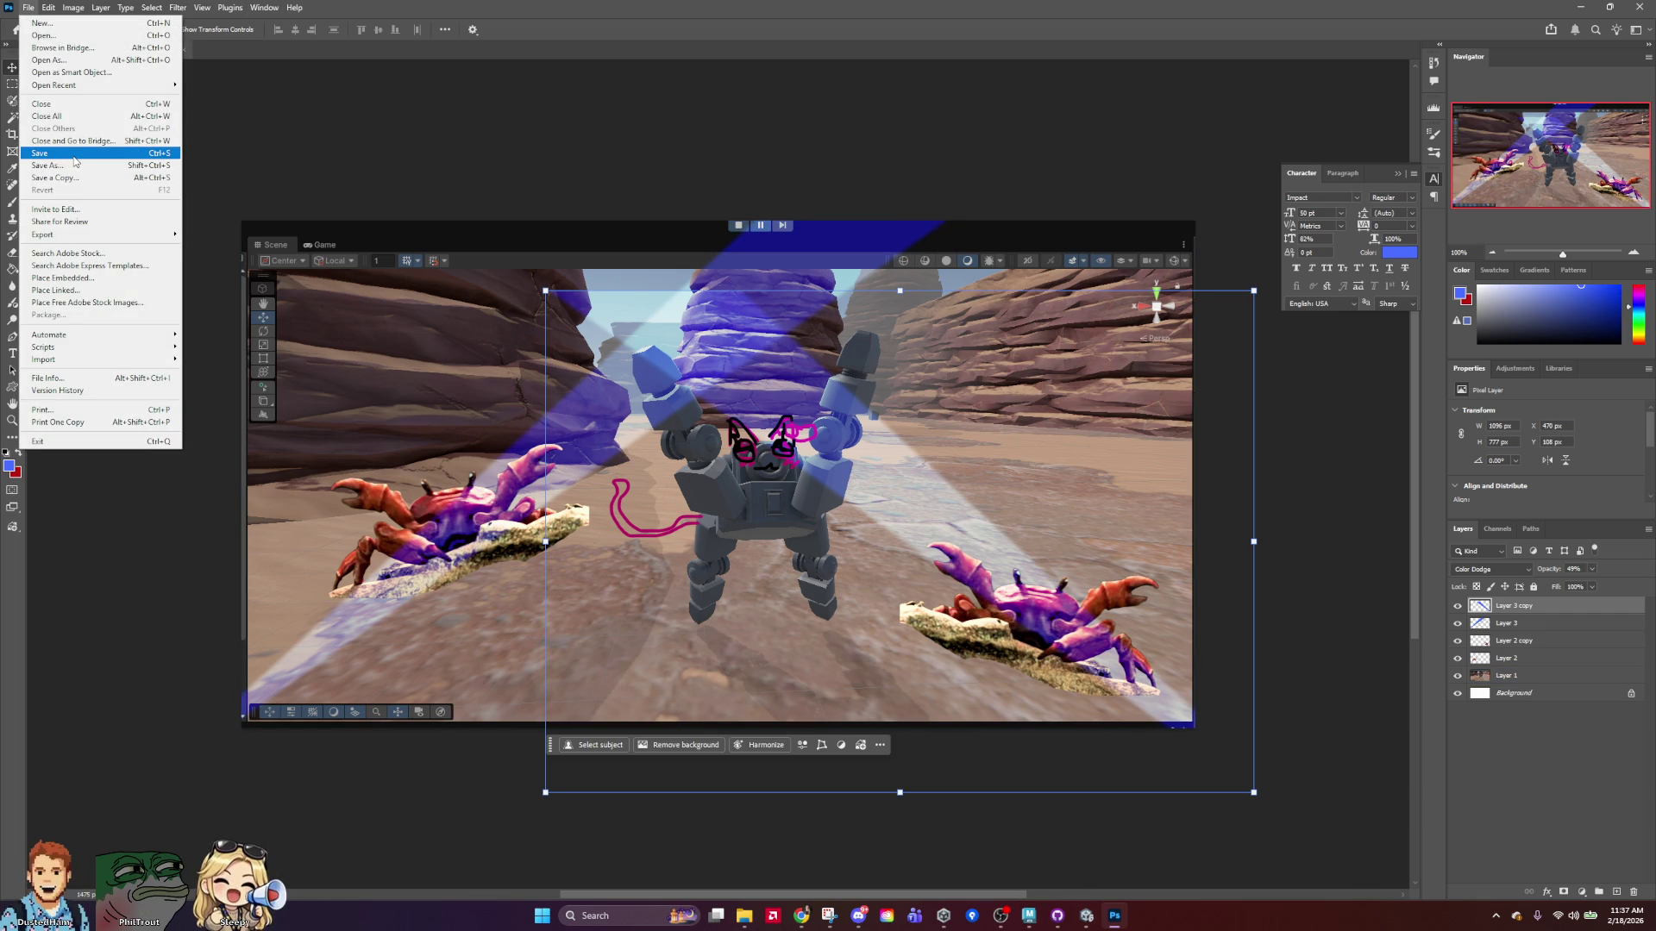
Start a Save As into the Diesel Worm folder, then cancel it.
{"action": "left_click", "coordinate": [75, 164]}
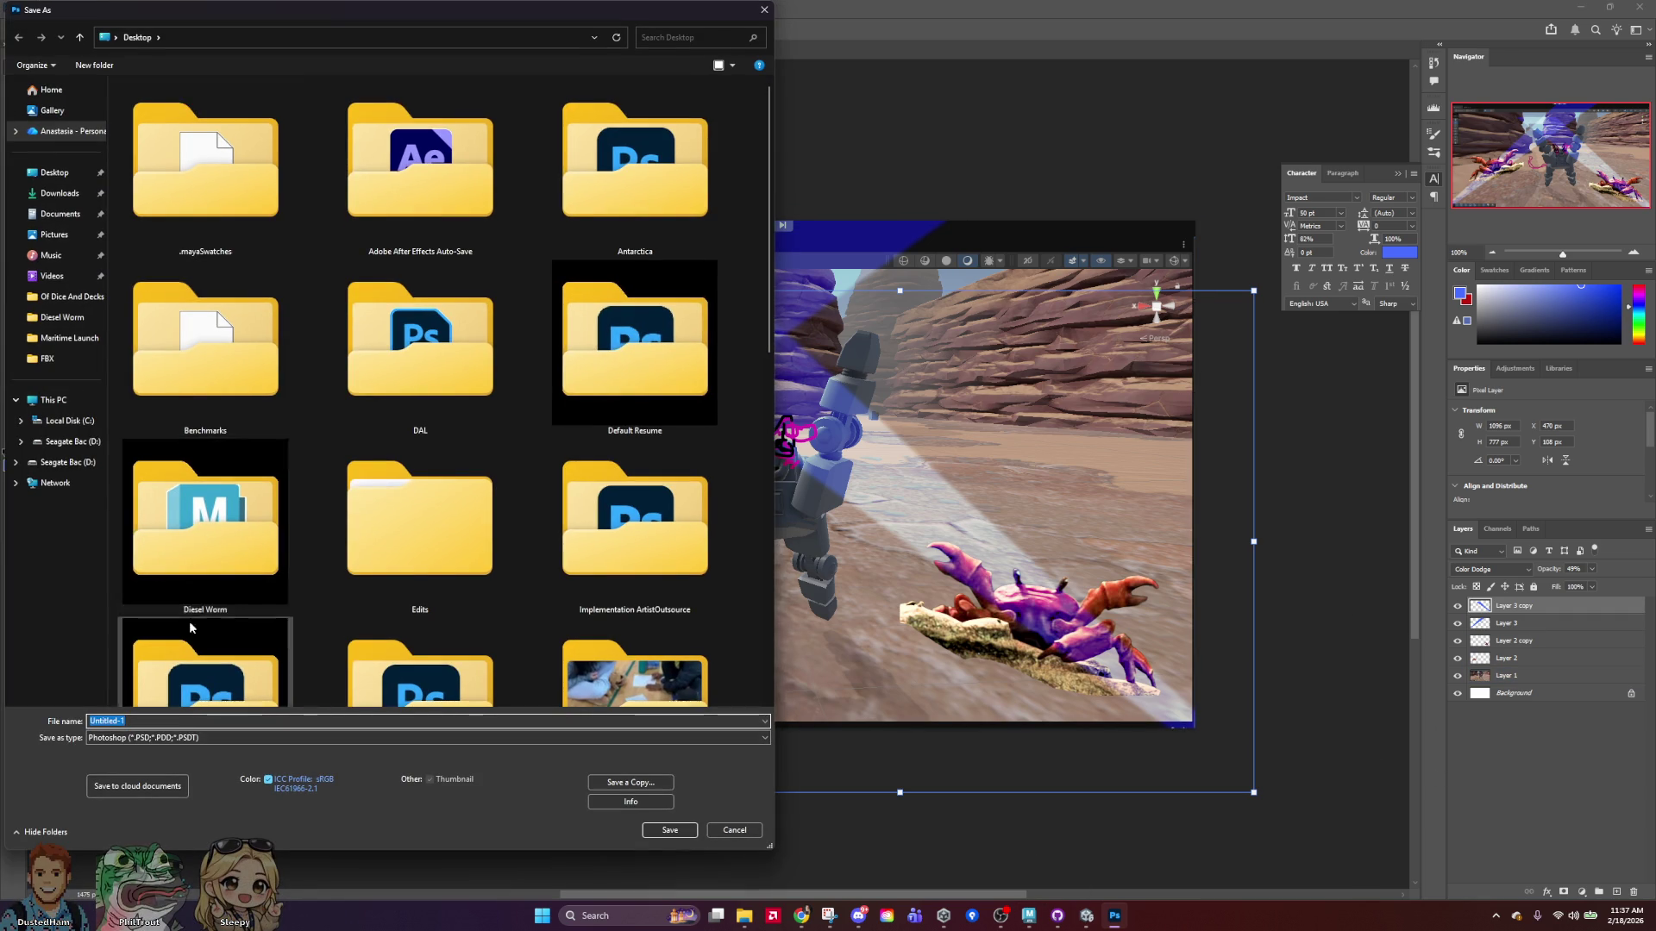
{"action": "double_click", "coordinate": [178, 616]}
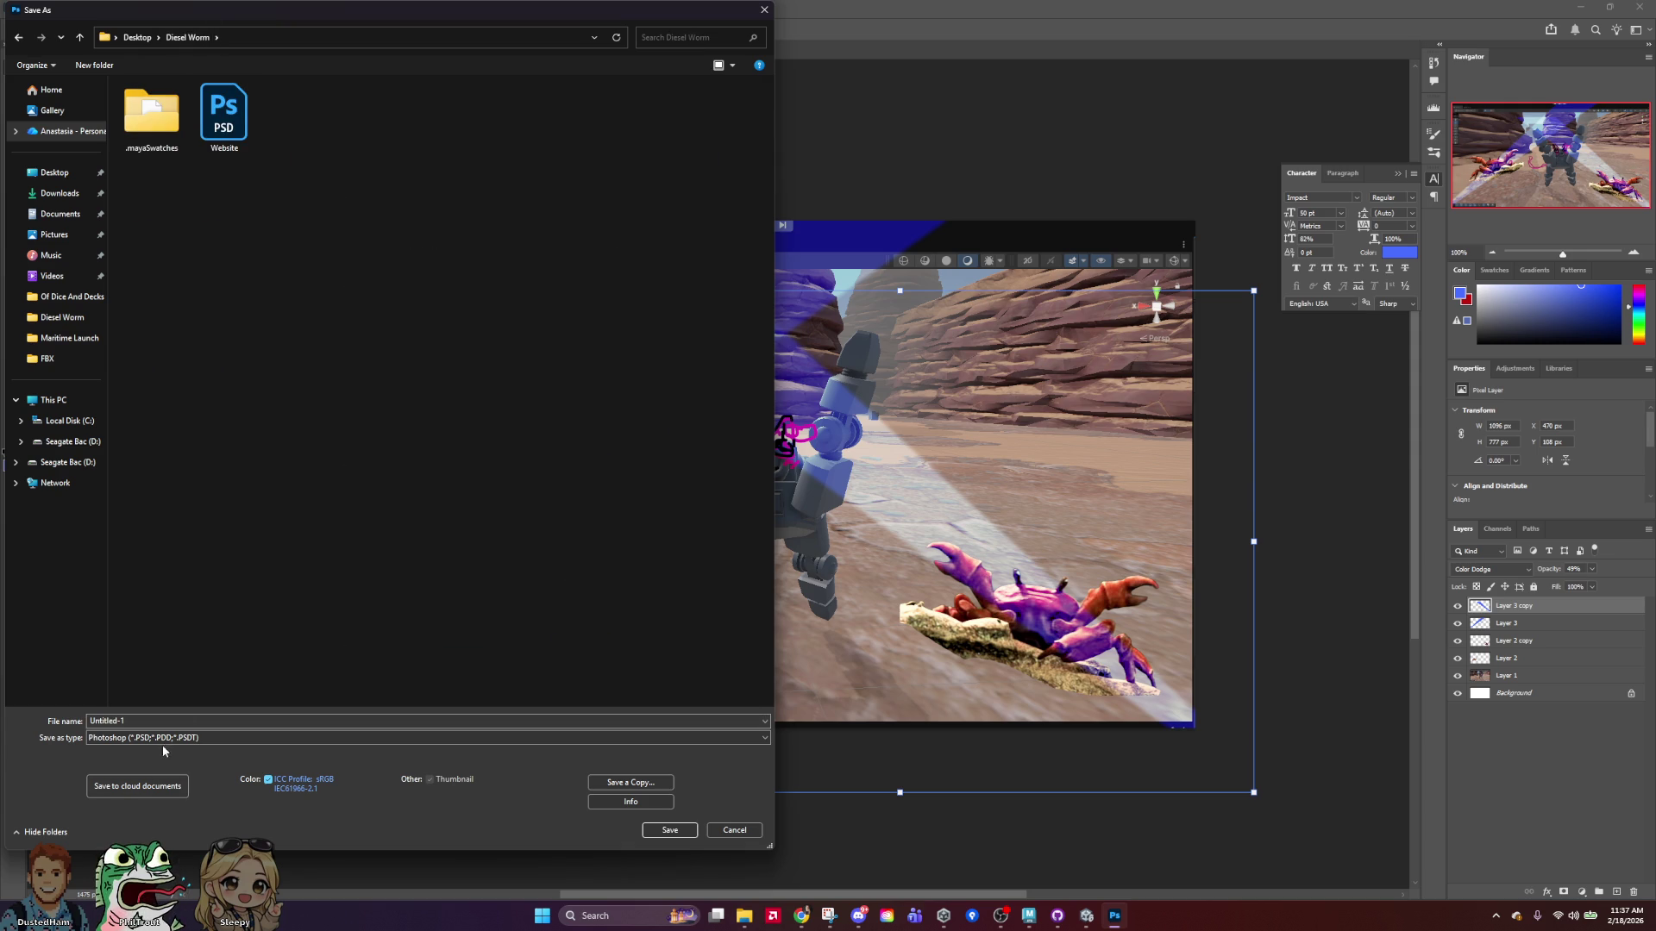
{"action": "left_click", "coordinate": [765, 9]}
Export As PNG into Diesel Worm, renaming Nyan_Stream_01 to Nyan_Stream_02.
{"action": "left_click", "coordinate": [28, 7]}
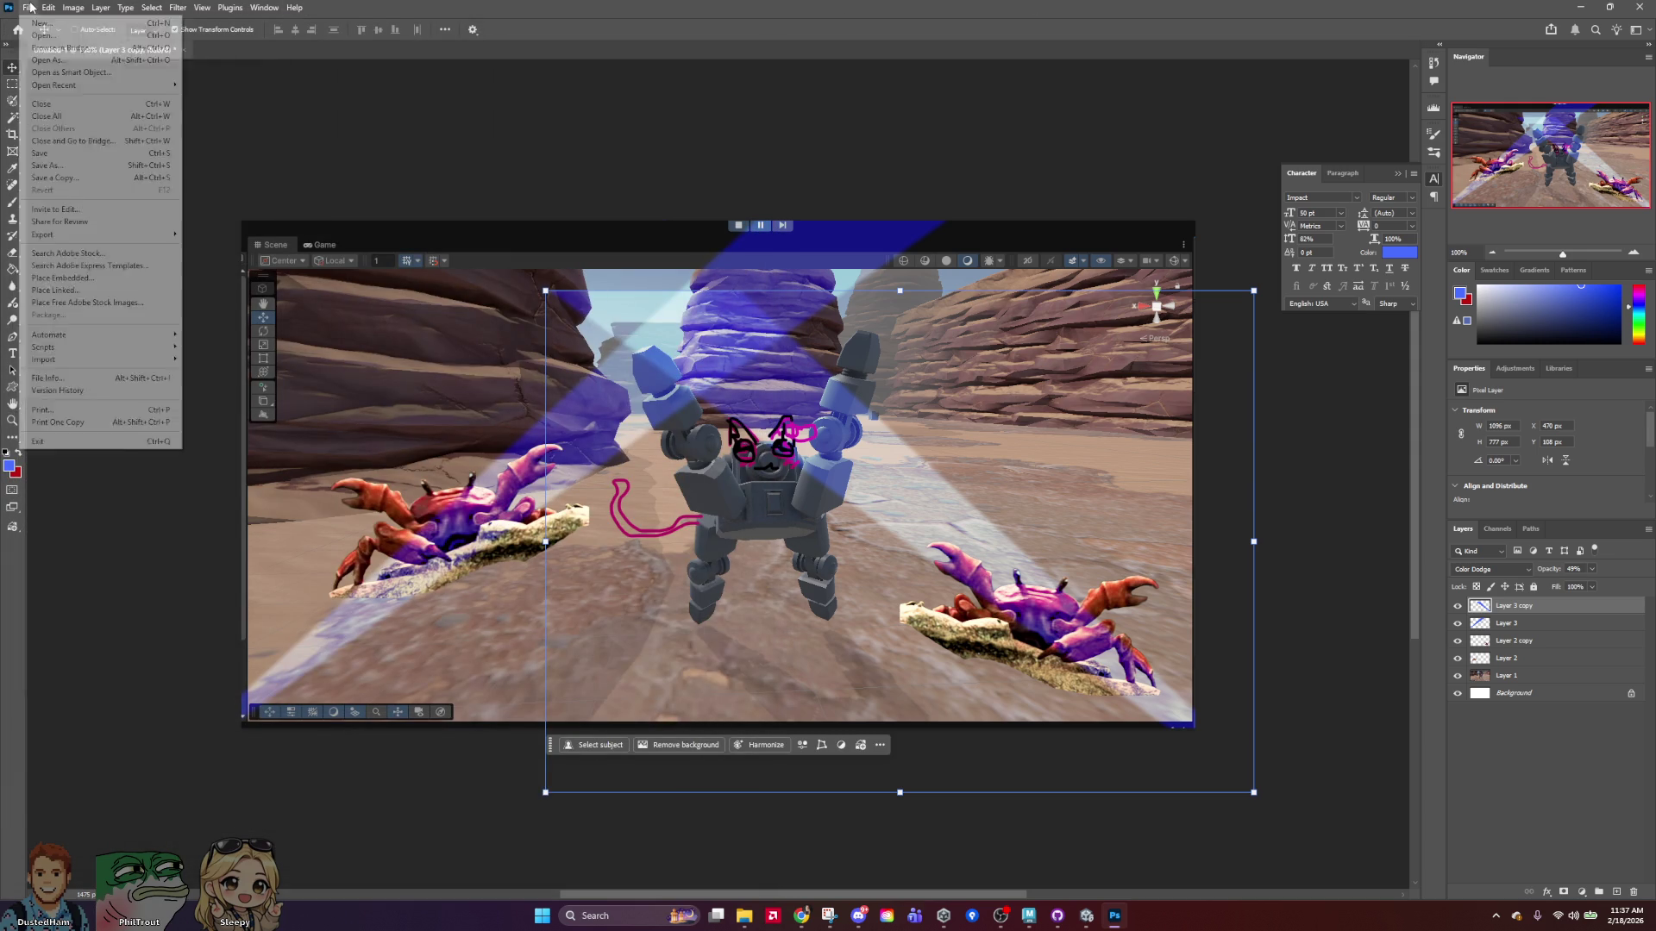
{"action": "mouse_move", "coordinate": [110, 238]}
{"action": "left_click", "coordinate": [210, 246]}
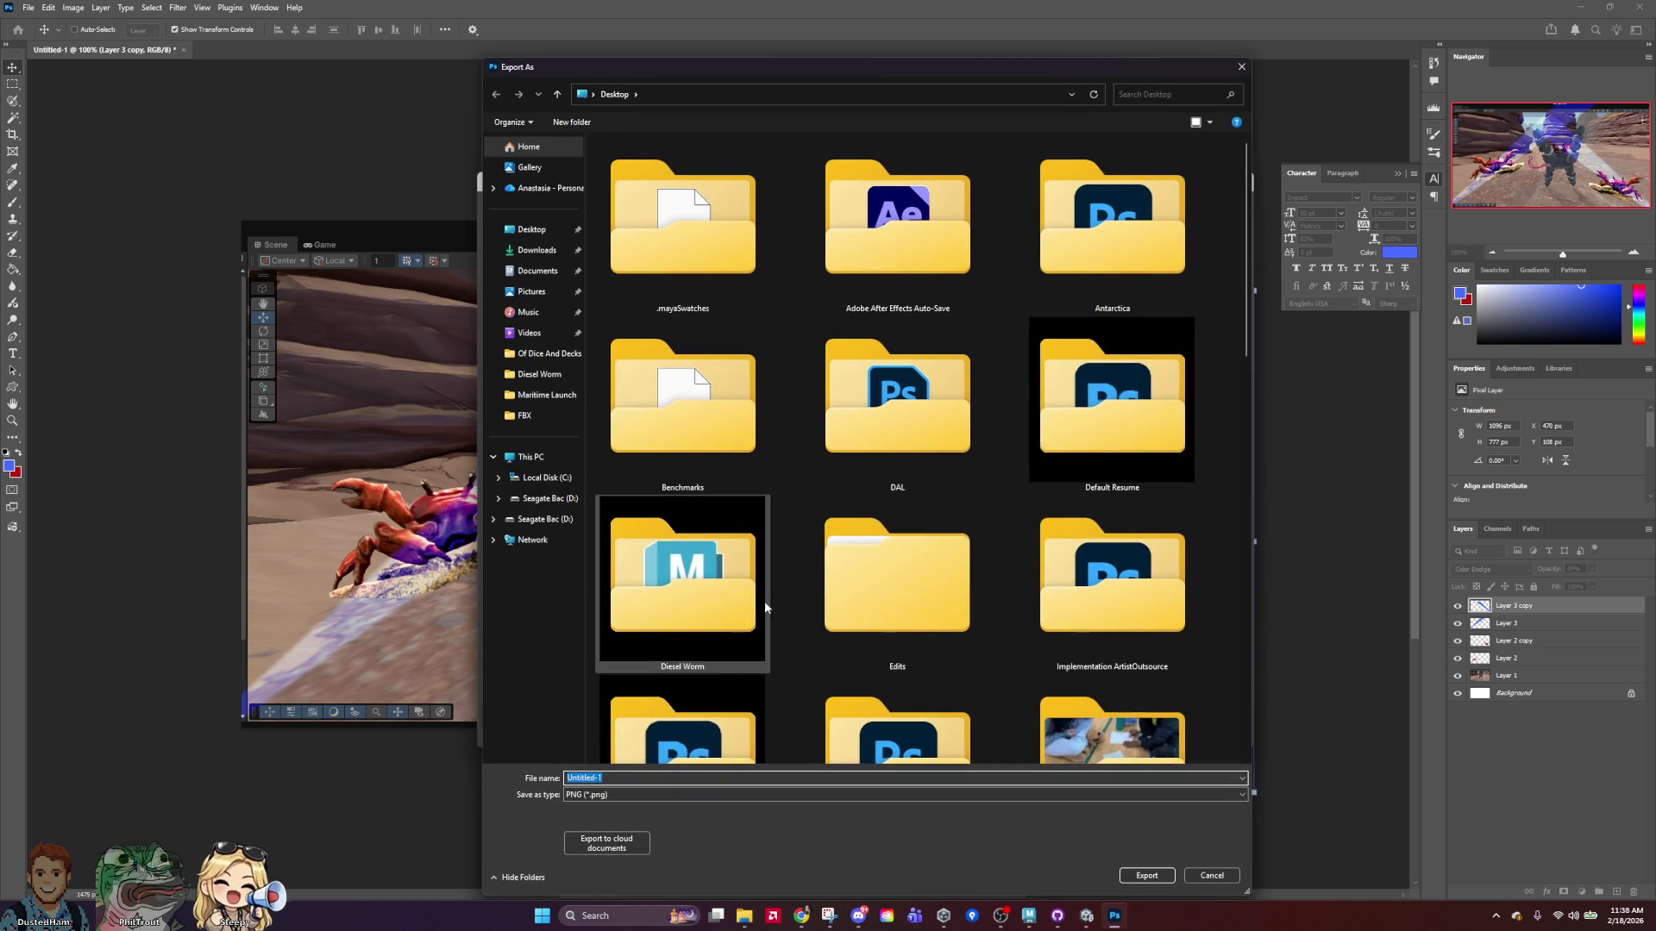
{"action": "double_click", "coordinate": [664, 598]}
{"action": "left_click", "coordinate": [990, 179]}
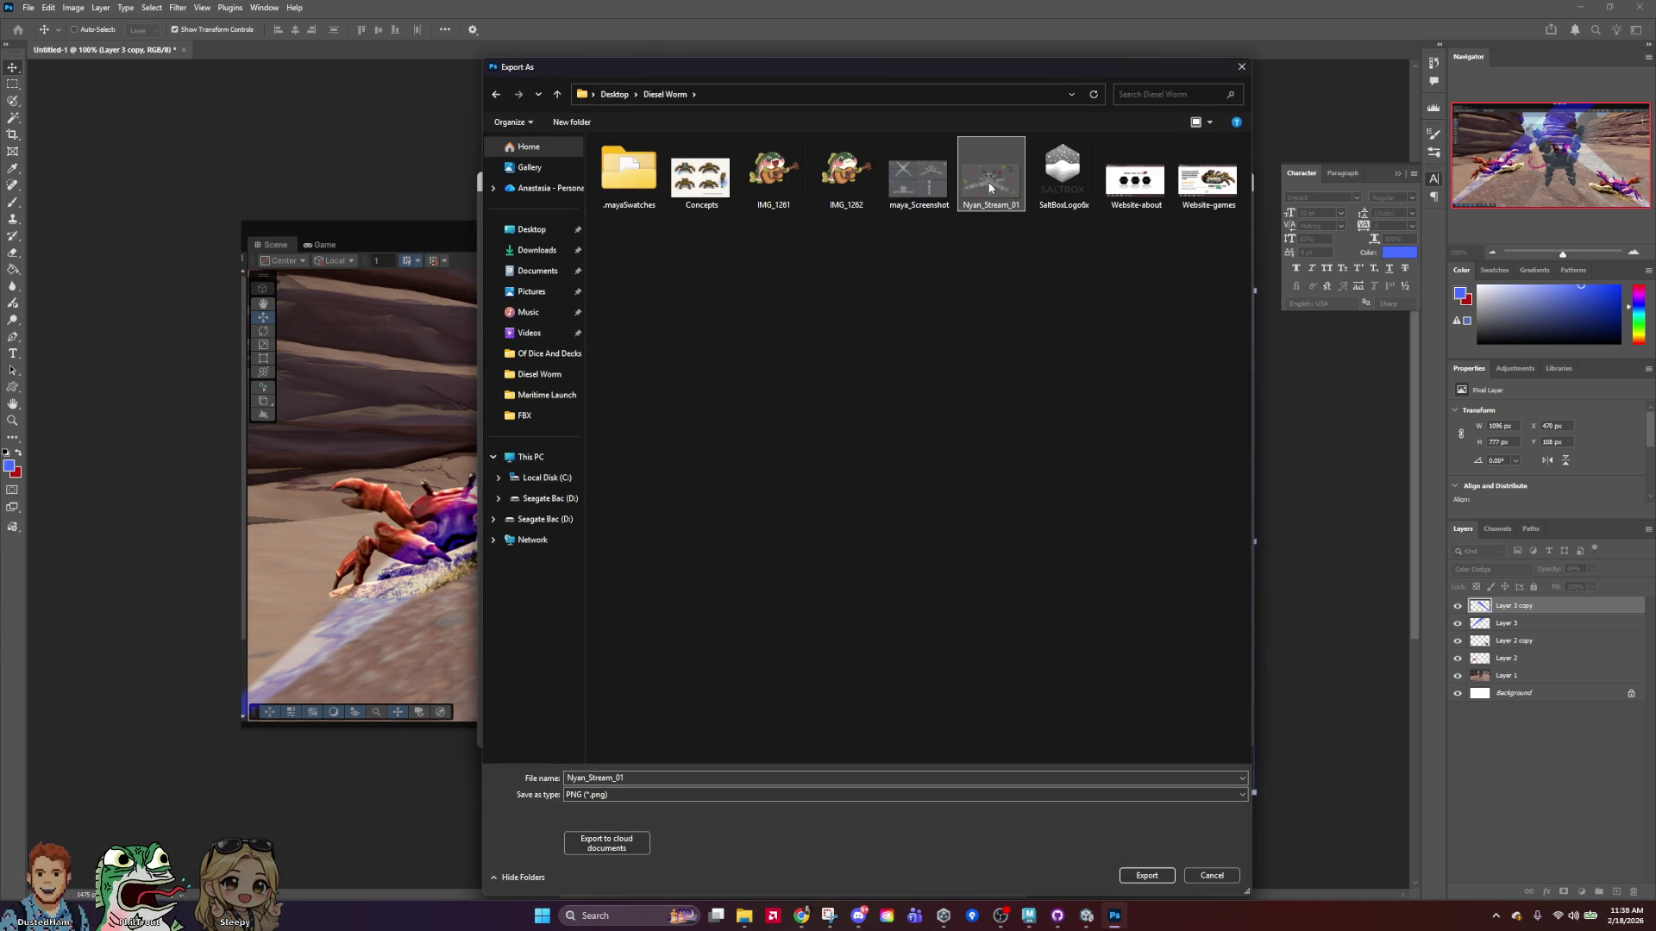
{"action": "left_click", "coordinate": [643, 775]}
{"action": "key", "text": "BackSpace"}
{"action": "type", "text": "2"}
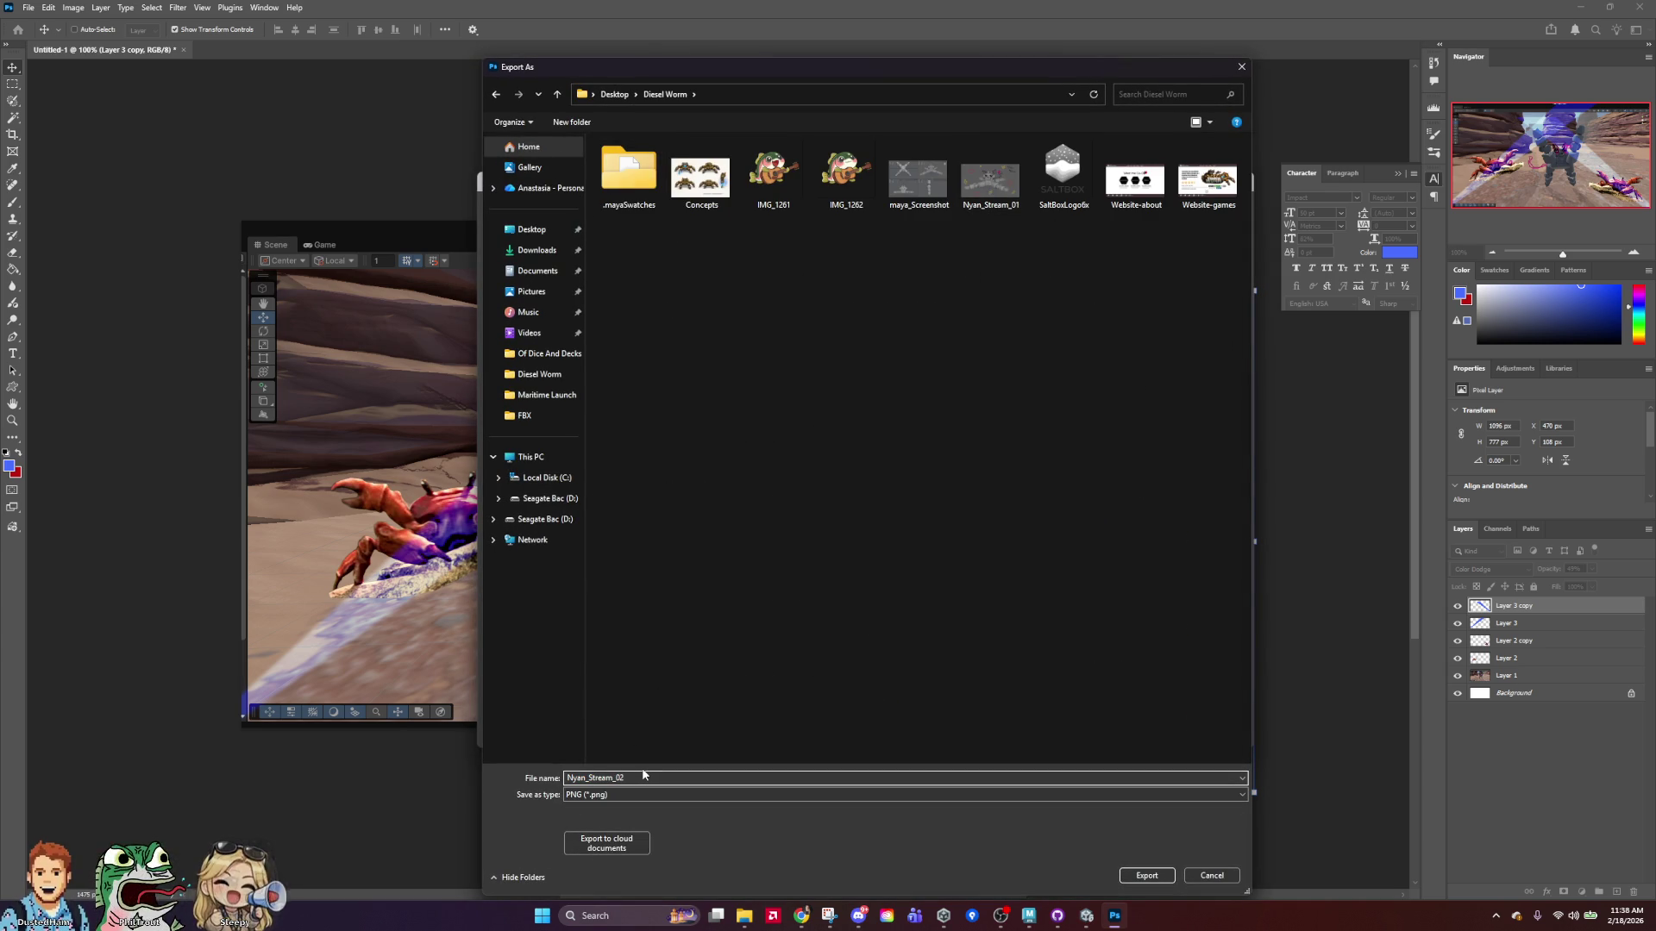
{"action": "key", "text": "Return"}
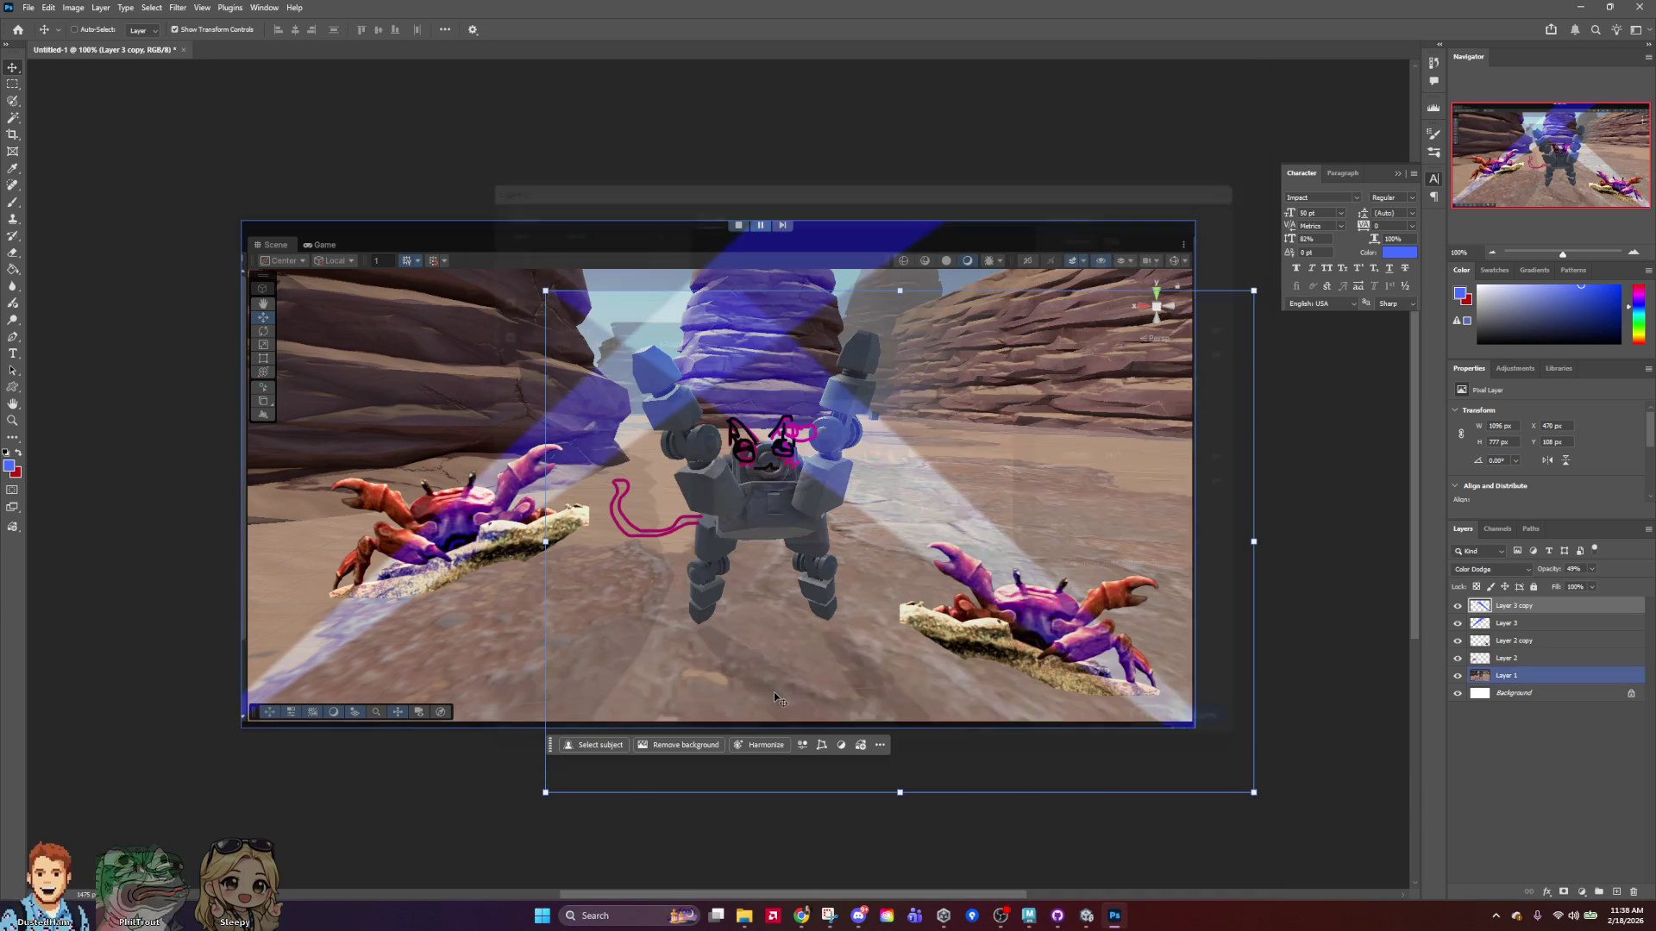
{"action": "left_click", "coordinate": [1591, 6]}
In Maya, hide the AllTogether group and unhide only the Leggie_02 leg.
{"action": "left_click", "coordinate": [1026, 923]}
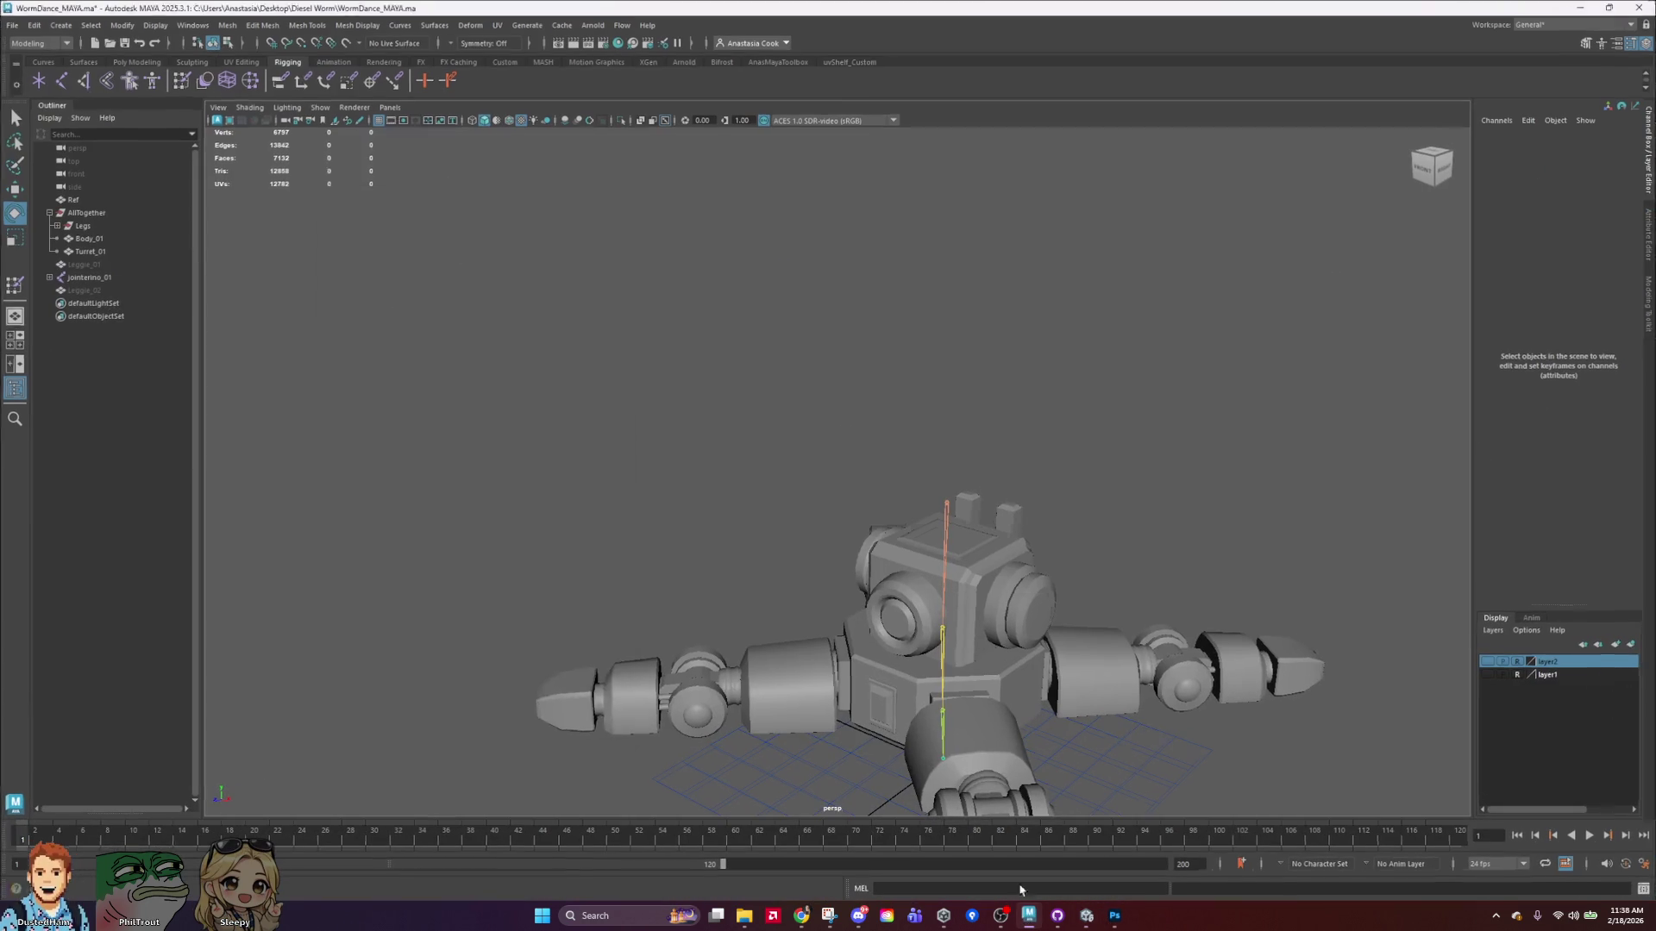
{"action": "scroll", "coordinate": [1057, 543], "scroll_direction": "down", "scroll_amount": 5}
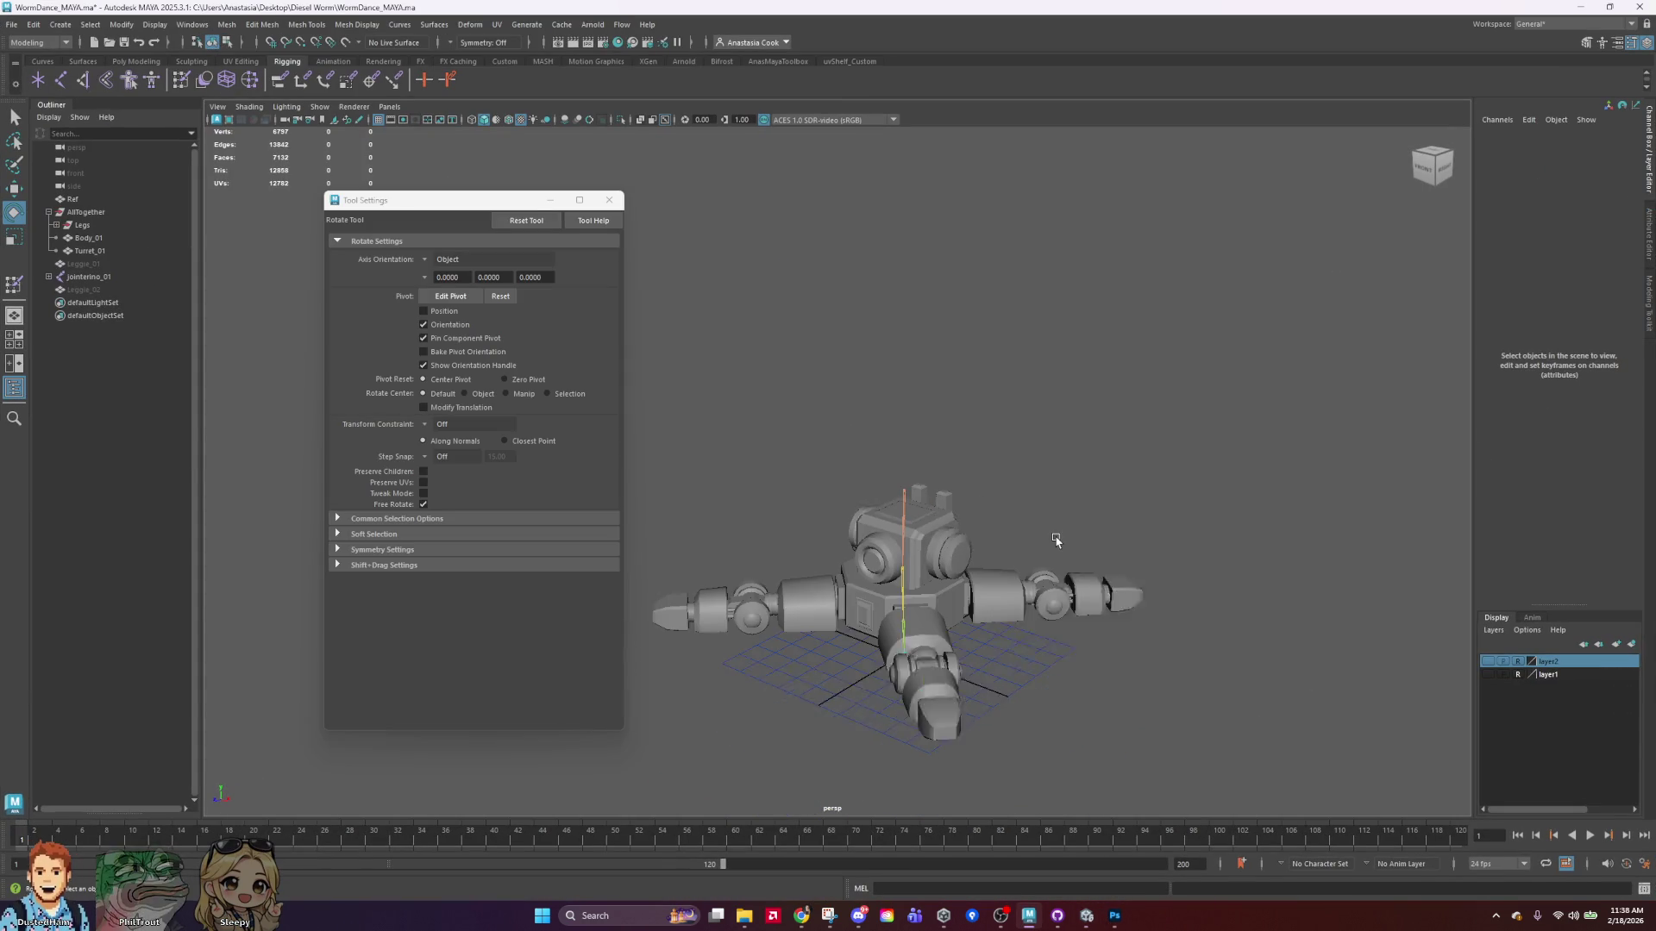
{"action": "left_click", "coordinate": [112, 213]}
{"action": "key", "text": "ctrl+h"}
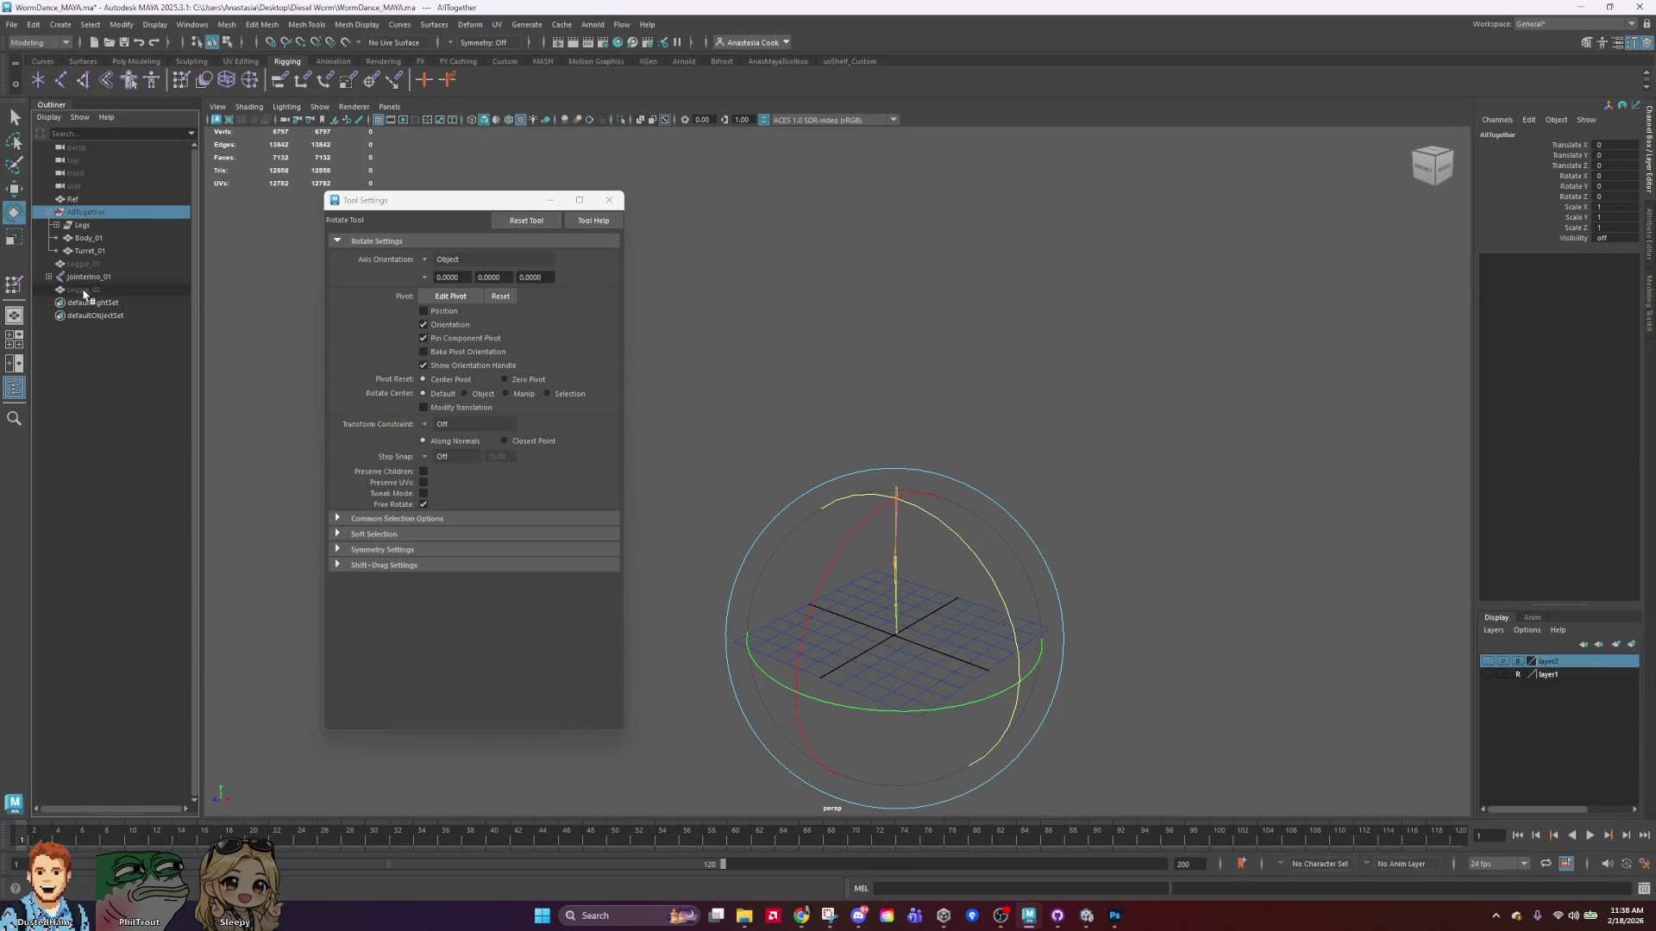
{"action": "left_click", "coordinate": [85, 291]}
{"action": "key", "text": "shift+h"}
{"action": "left_click", "coordinate": [1176, 772]}
{"action": "scroll", "coordinate": [1151, 711], "scroll_direction": "up", "scroll_amount": 5}
Bend the jointerino_03 lower-leg joint to test skinning, then undo it.
{"action": "key", "text": "super"}
{"action": "key", "text": "Escape"}
{"action": "left_click", "coordinate": [885, 552]}
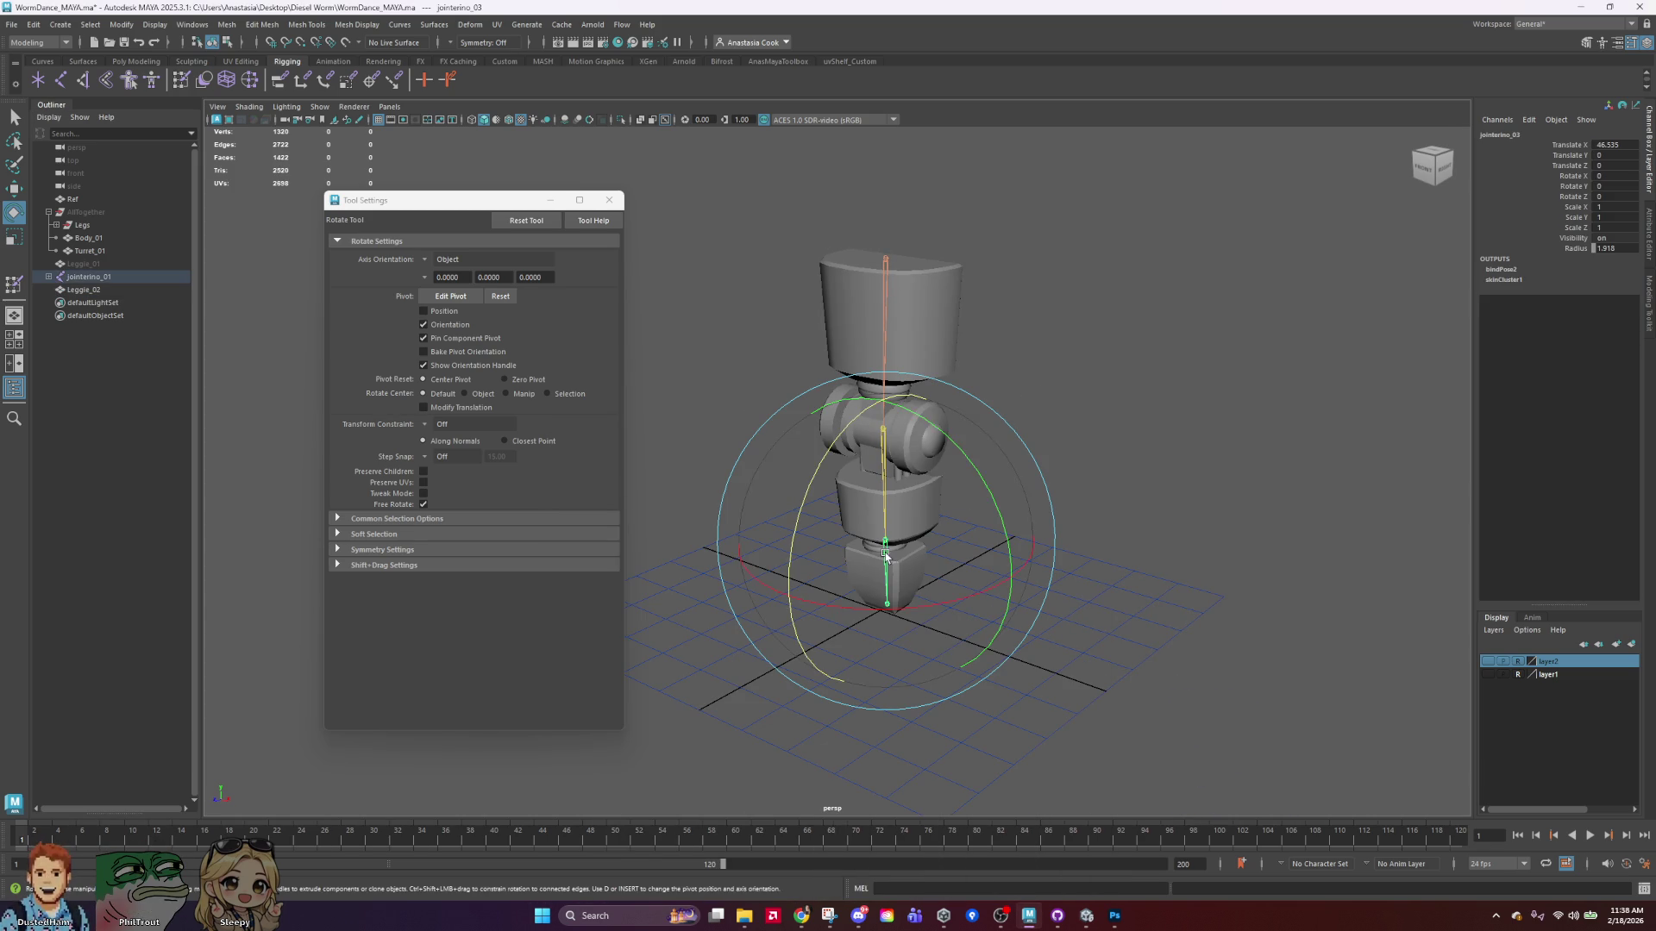
{"action": "mouse_move", "coordinate": [820, 469]}
{"action": "left_mouse_down"}
{"action": "mouse_move", "coordinate": [776, 676]}
{"action": "mouse_move", "coordinate": [787, 714]}
{"action": "left_mouse_up"}
{"action": "key", "text": "ctrl+z"}
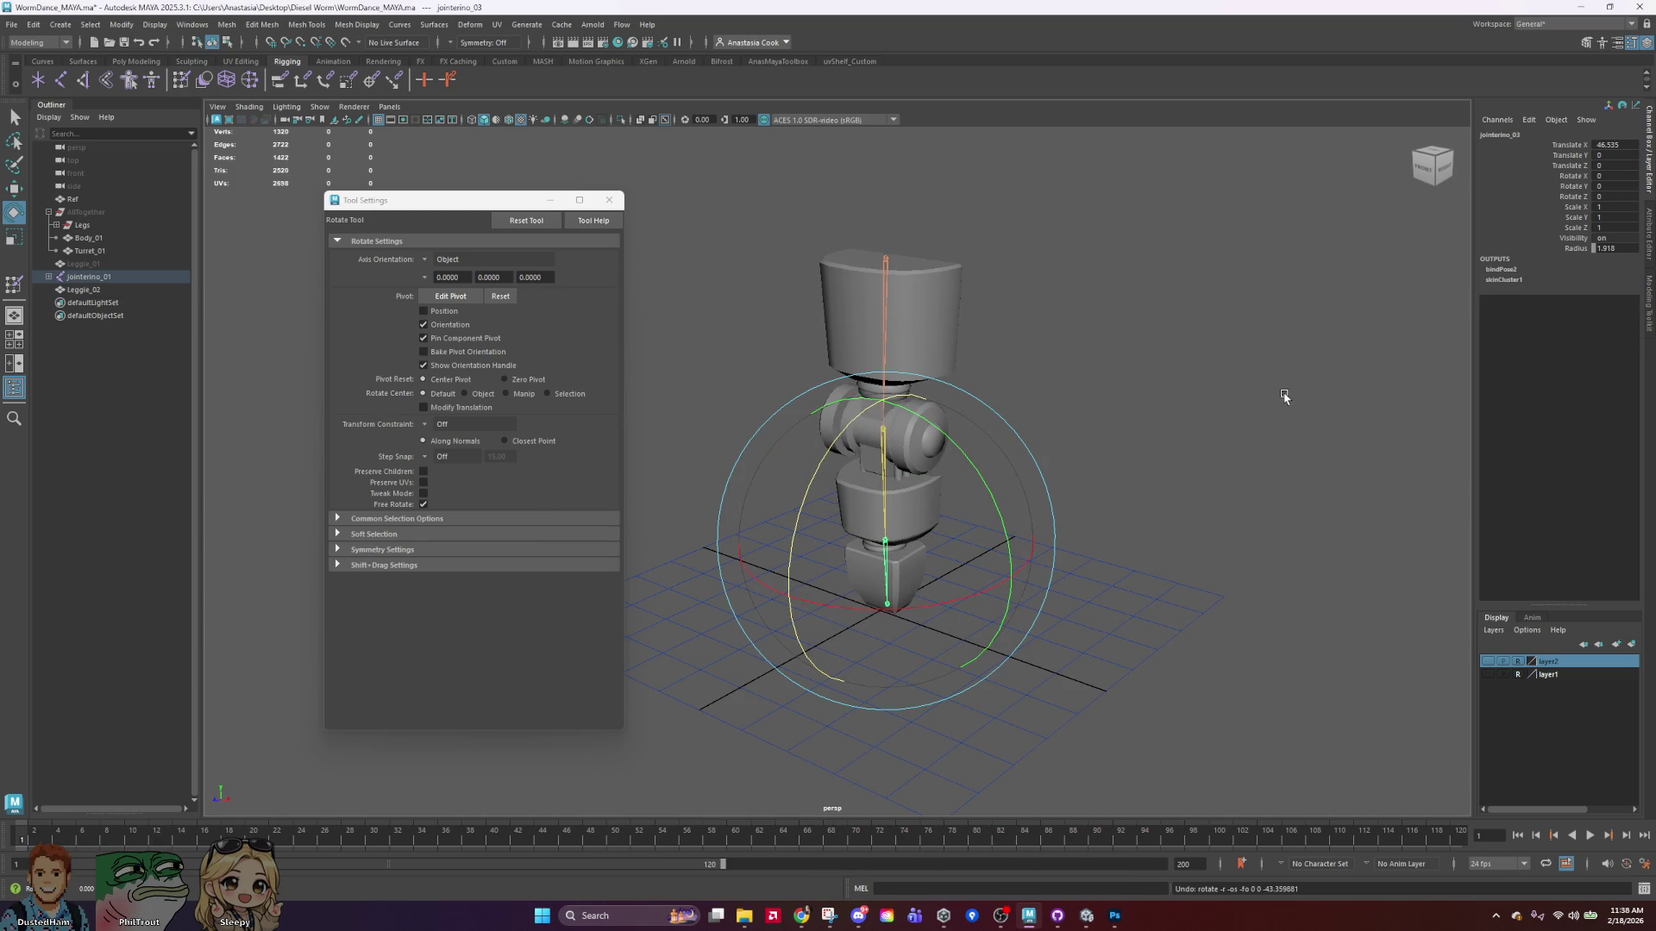
From a tilted view, rotate another leg joint to check deformation, then undo.
{"action": "mouse_move", "coordinate": [849, 405]}
{"action": "left_mouse_down", "text": "alt"}
{"action": "mouse_move", "coordinate": [977, 390]}
{"action": "mouse_move", "coordinate": [881, 462]}
{"action": "left_mouse_up", "text": "alt"}
{"action": "left_click", "coordinate": [882, 462]}
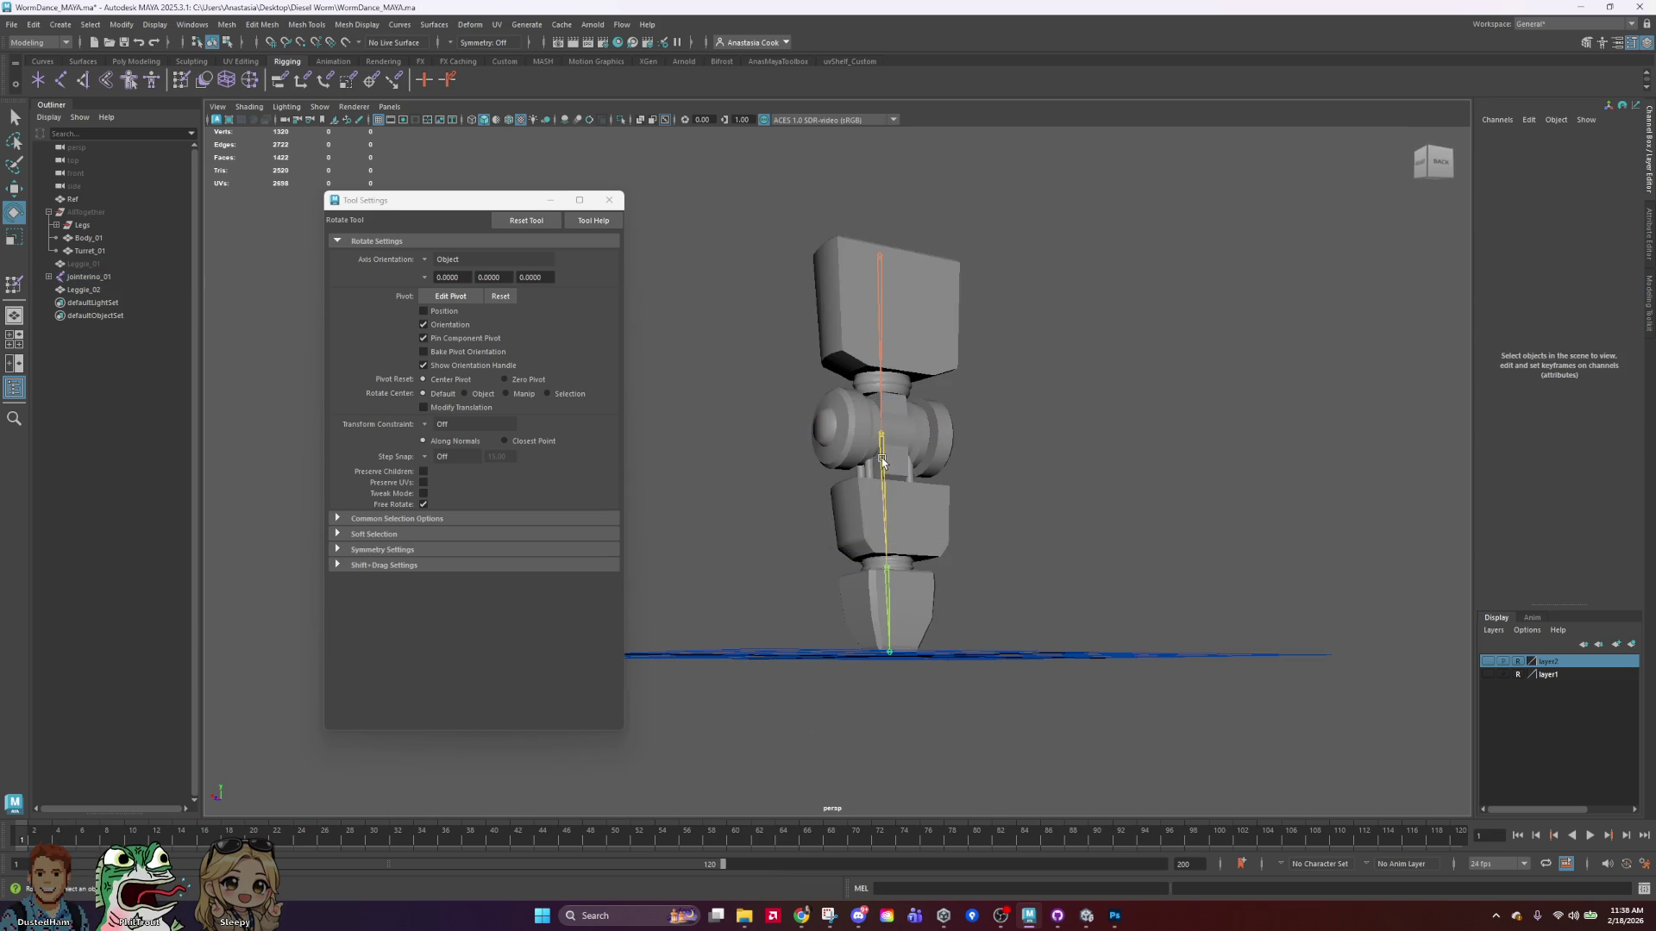
{"action": "left_click", "coordinate": [881, 461]}
{"action": "mouse_move", "coordinate": [968, 351]}
{"action": "left_mouse_down"}
{"action": "mouse_move", "coordinate": [954, 603]}
{"action": "mouse_move", "coordinate": [934, 214]}
{"action": "left_mouse_up"}
{"action": "key", "text": "ctrl+z"}
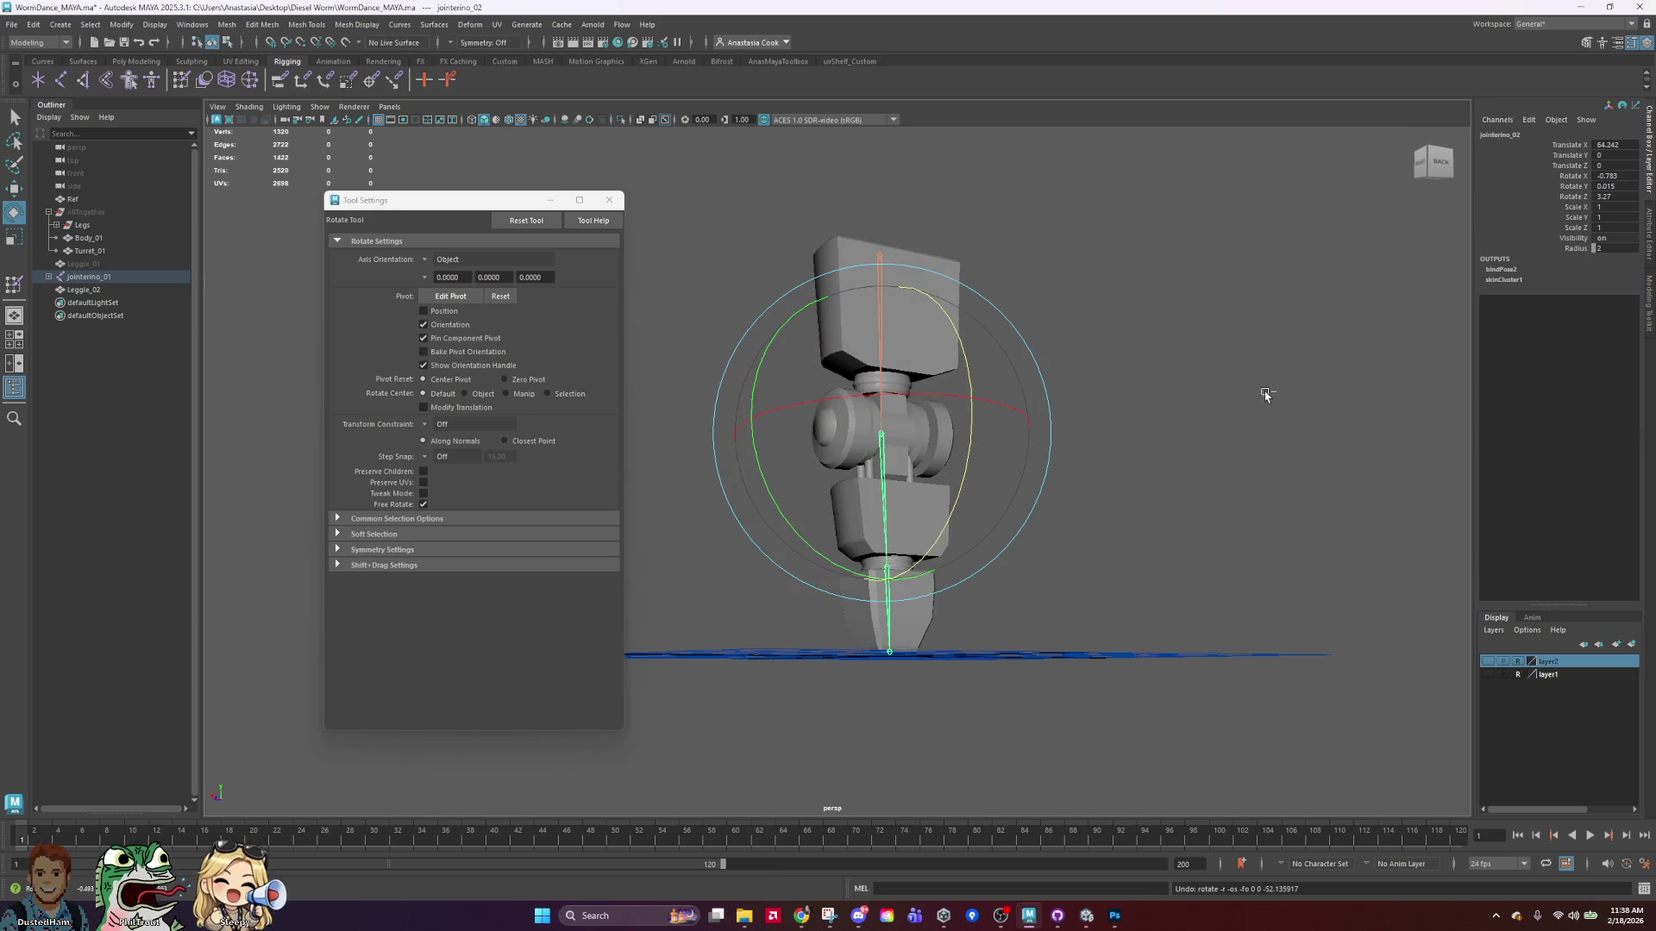
{"action": "left_click", "coordinate": [1242, 406]}
{"action": "mouse_move", "coordinate": [1046, 314]}
{"action": "left_mouse_down", "text": "alt"}
{"action": "mouse_move", "coordinate": [1201, 314]}
{"action": "mouse_move", "coordinate": [1234, 336]}
{"action": "left_mouse_up", "text": "alt"}
Save the scene and close the rotate Tool Settings window.
{"action": "key", "text": "ctrl+s"}
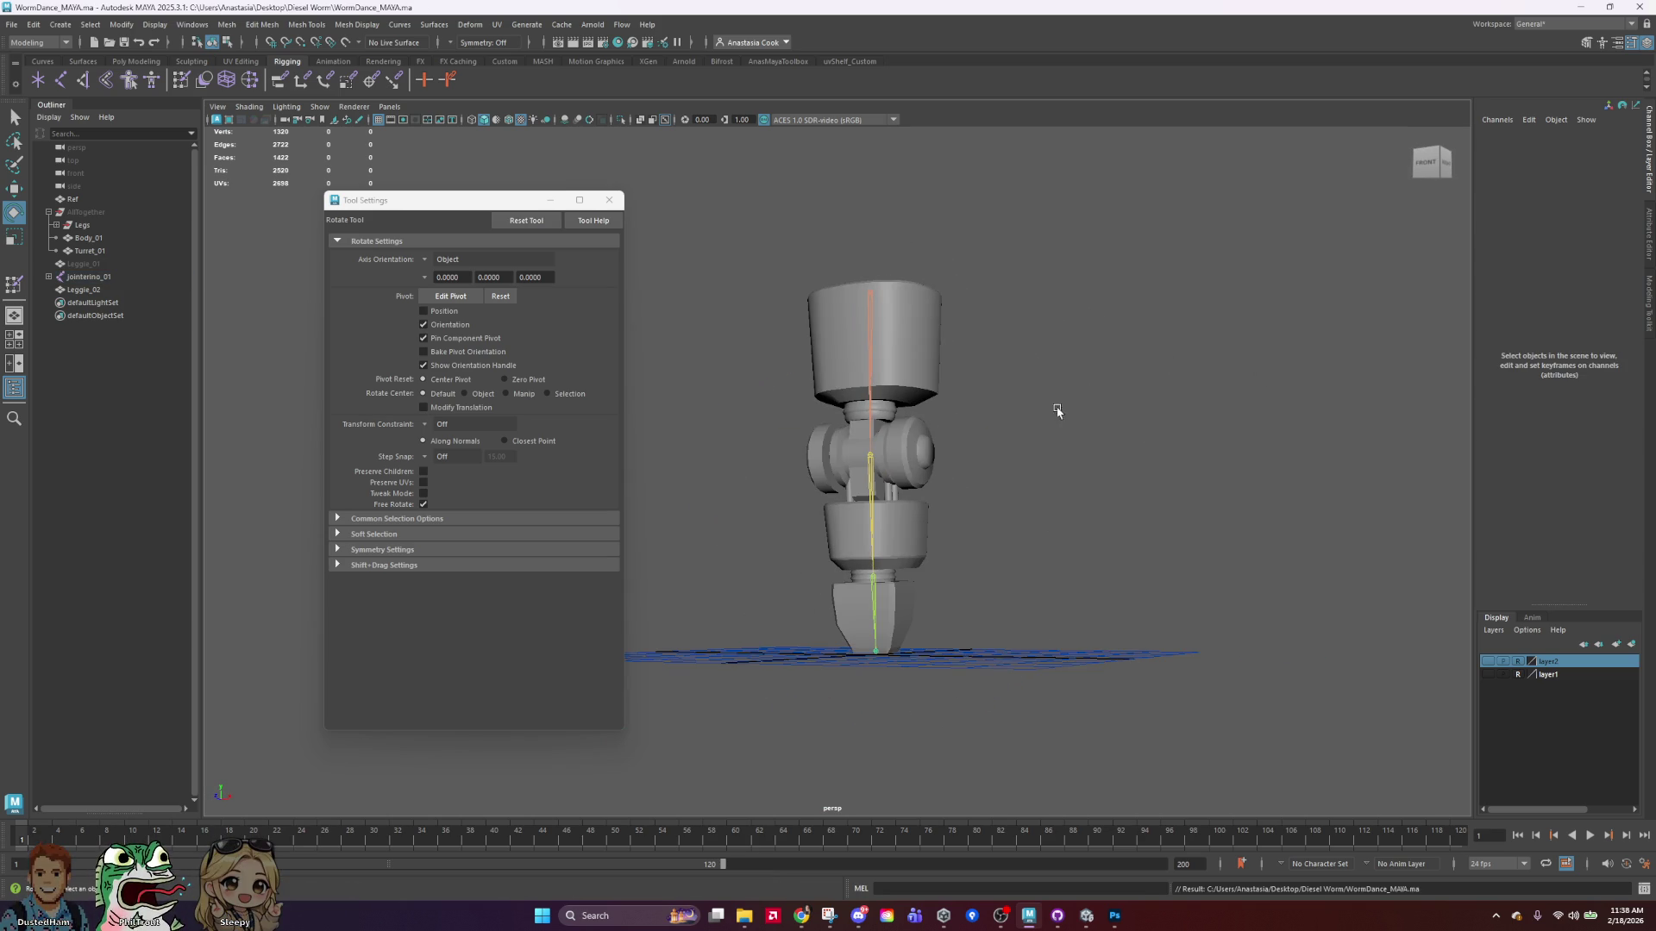
{"action": "scroll", "coordinate": [1090, 395], "scroll_direction": "down", "scroll_amount": 3}
{"action": "left_click_drag", "start_coordinate": [1027, 484], "coordinate": [971, 501], "text": "alt"}
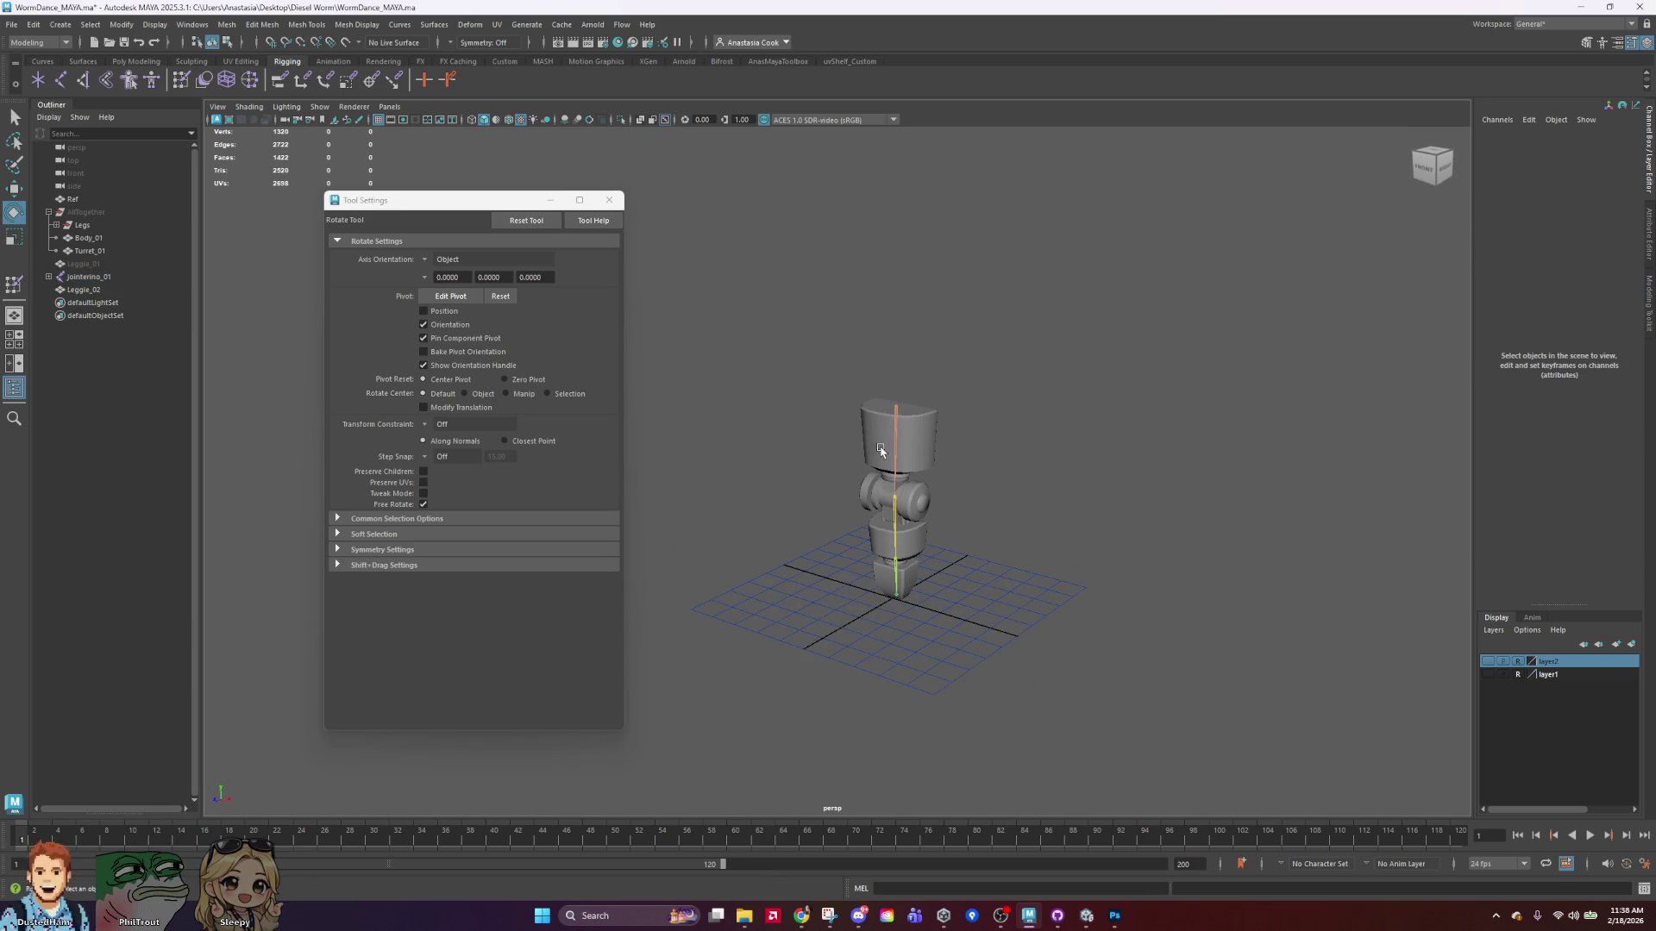
{"action": "left_click", "coordinate": [609, 200]}
{"action": "scroll", "coordinate": [1072, 573], "scroll_direction": "up", "scroll_amount": 3}
Bend jointerino_02 sideways about 74 degrees, undo it, and orbit to the left side.
{"action": "left_click", "coordinate": [955, 539]}
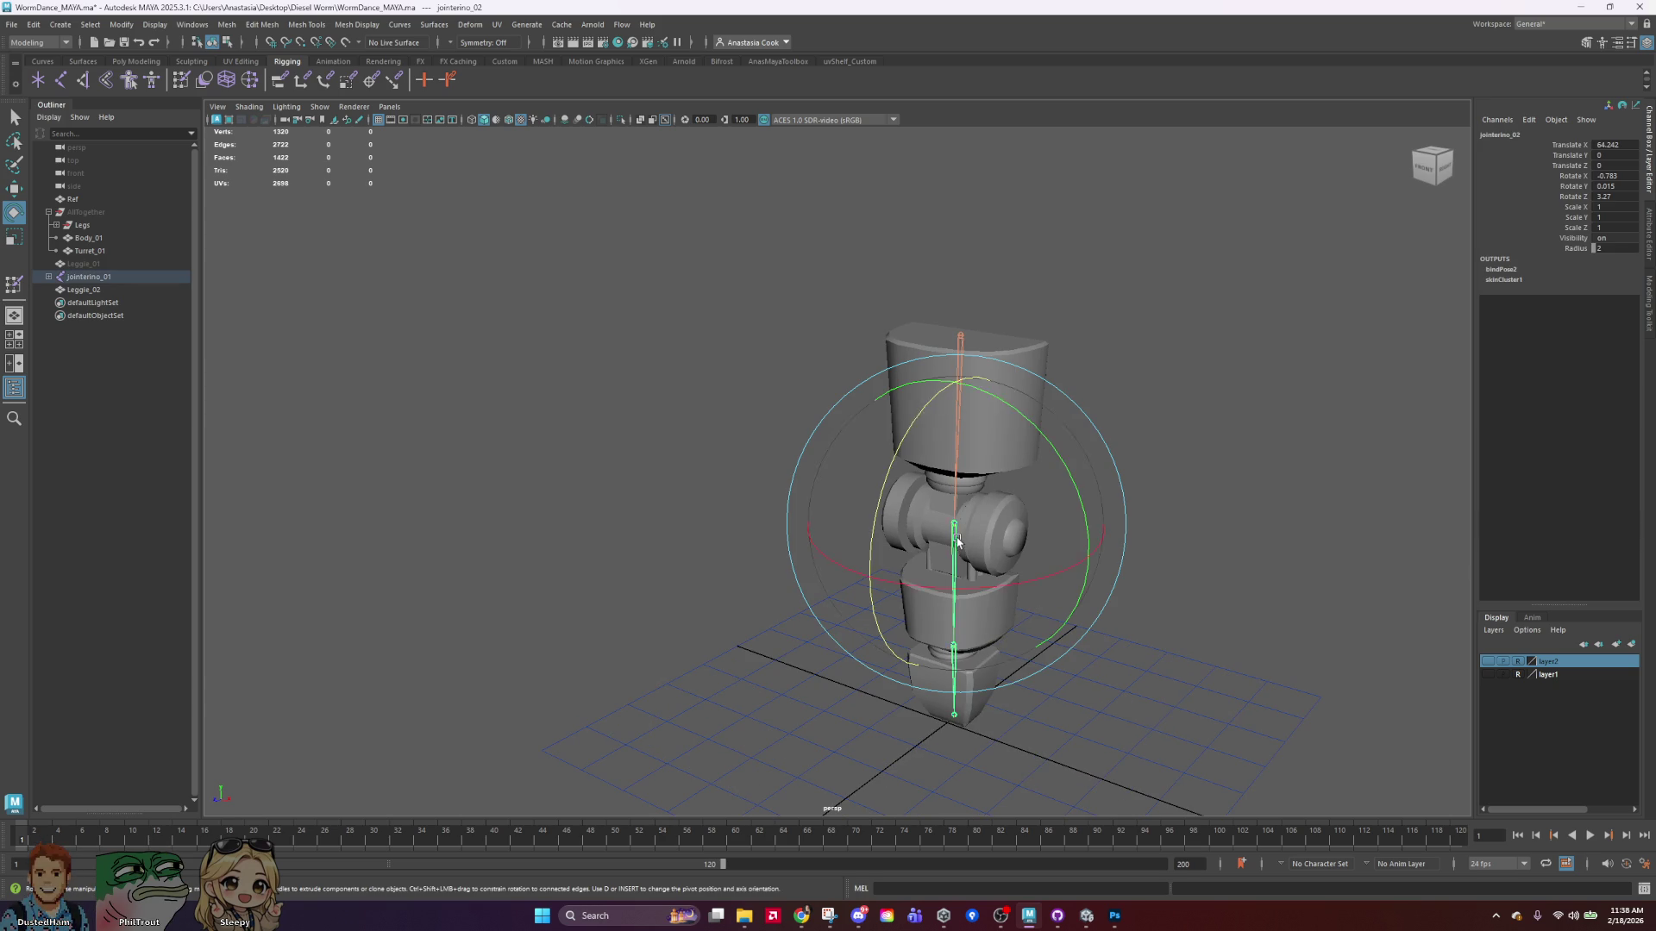
{"action": "mouse_move", "coordinate": [884, 444]}
{"action": "left_mouse_down"}
{"action": "mouse_move", "coordinate": [772, 602]}
{"action": "mouse_move", "coordinate": [777, 625]}
{"action": "left_mouse_up"}
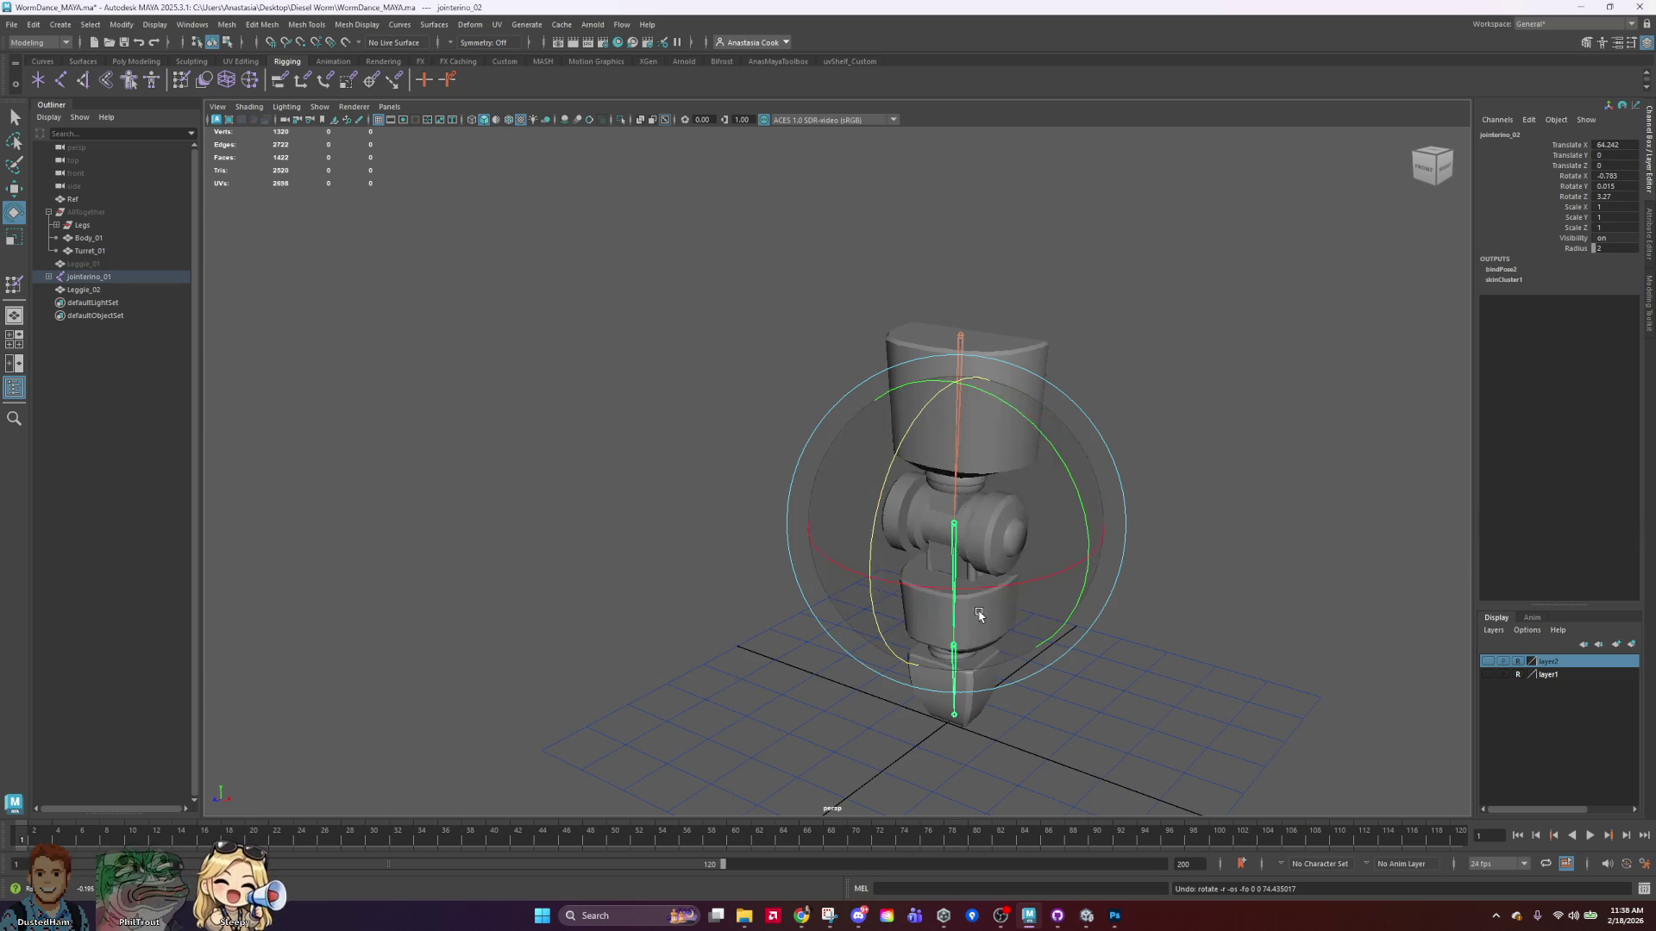
{"action": "key", "text": "ctrl+z"}
{"action": "left_click", "coordinate": [1234, 532]}
{"action": "scroll", "coordinate": [1234, 532], "scroll_direction": "down", "scroll_amount": 3}
{"action": "mouse_move", "coordinate": [1234, 532]}
{"action": "left_mouse_down", "text": "alt"}
{"action": "mouse_move", "coordinate": [1079, 517]}
{"action": "mouse_move", "coordinate": [859, 555]}
{"action": "mouse_move", "coordinate": [991, 528]}
{"action": "mouse_move", "coordinate": [872, 495]}
{"action": "mouse_move", "coordinate": [1042, 493]}
{"action": "mouse_move", "coordinate": [1141, 540]}
{"action": "left_mouse_up", "text": "alt"}
{"action": "left_click", "coordinate": [1115, 916]}
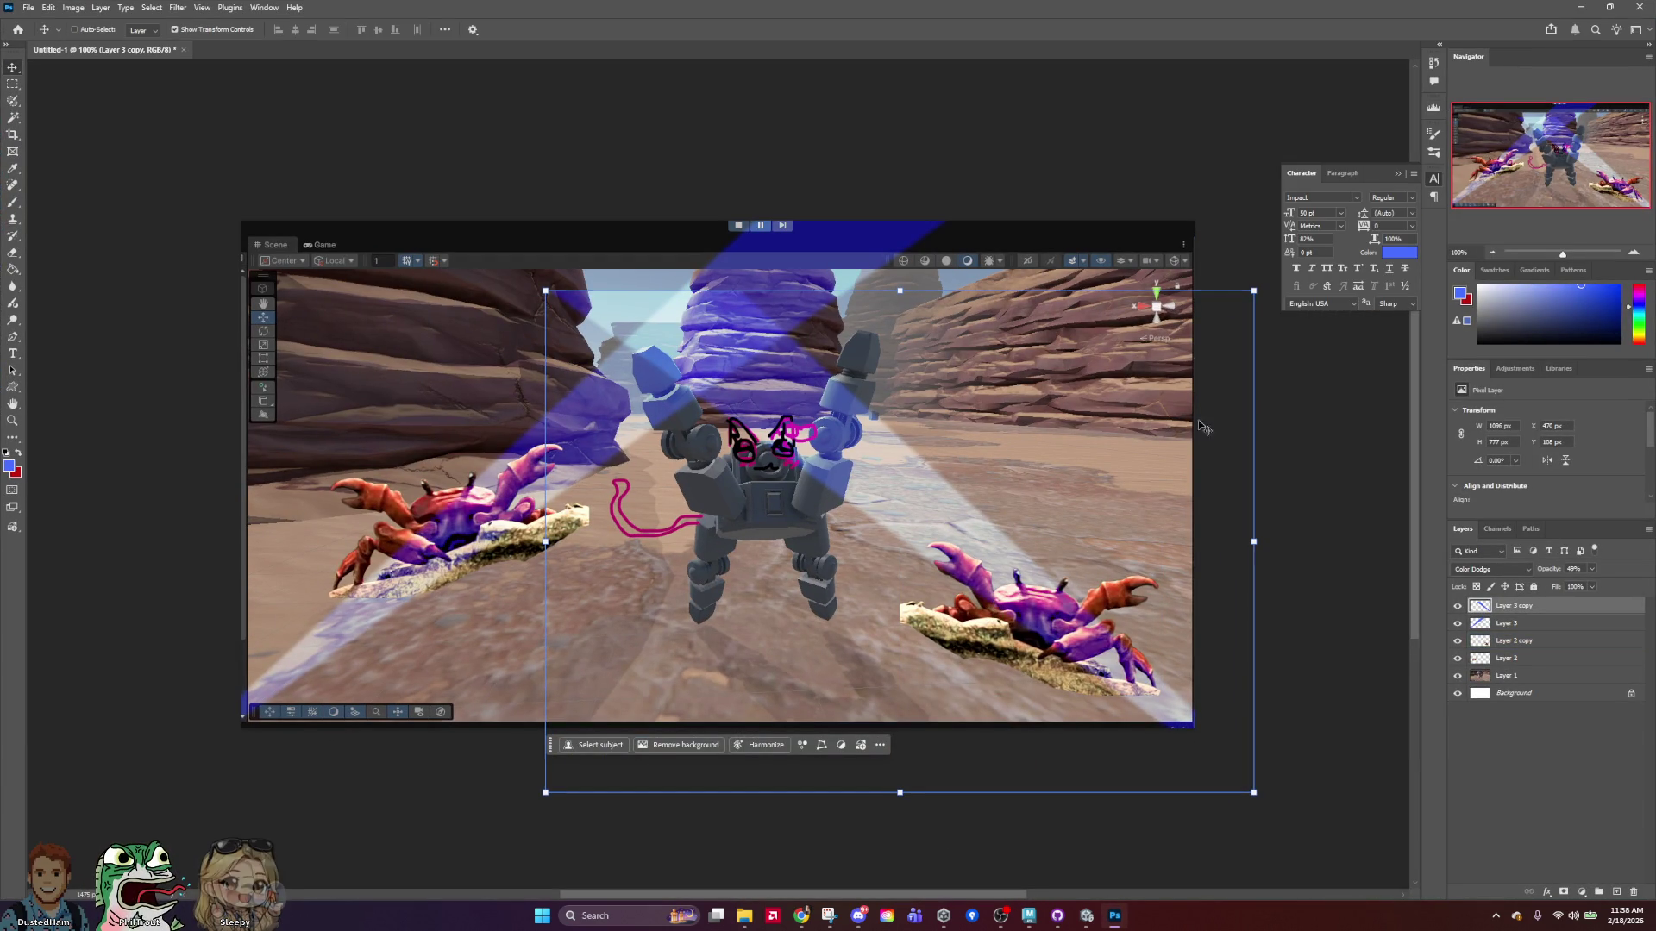
Nudge Layer 1's Unity screenshot down slightly, check the canvas zoom, and minimize Photoshop.
{"action": "left_click", "coordinate": [1535, 679]}
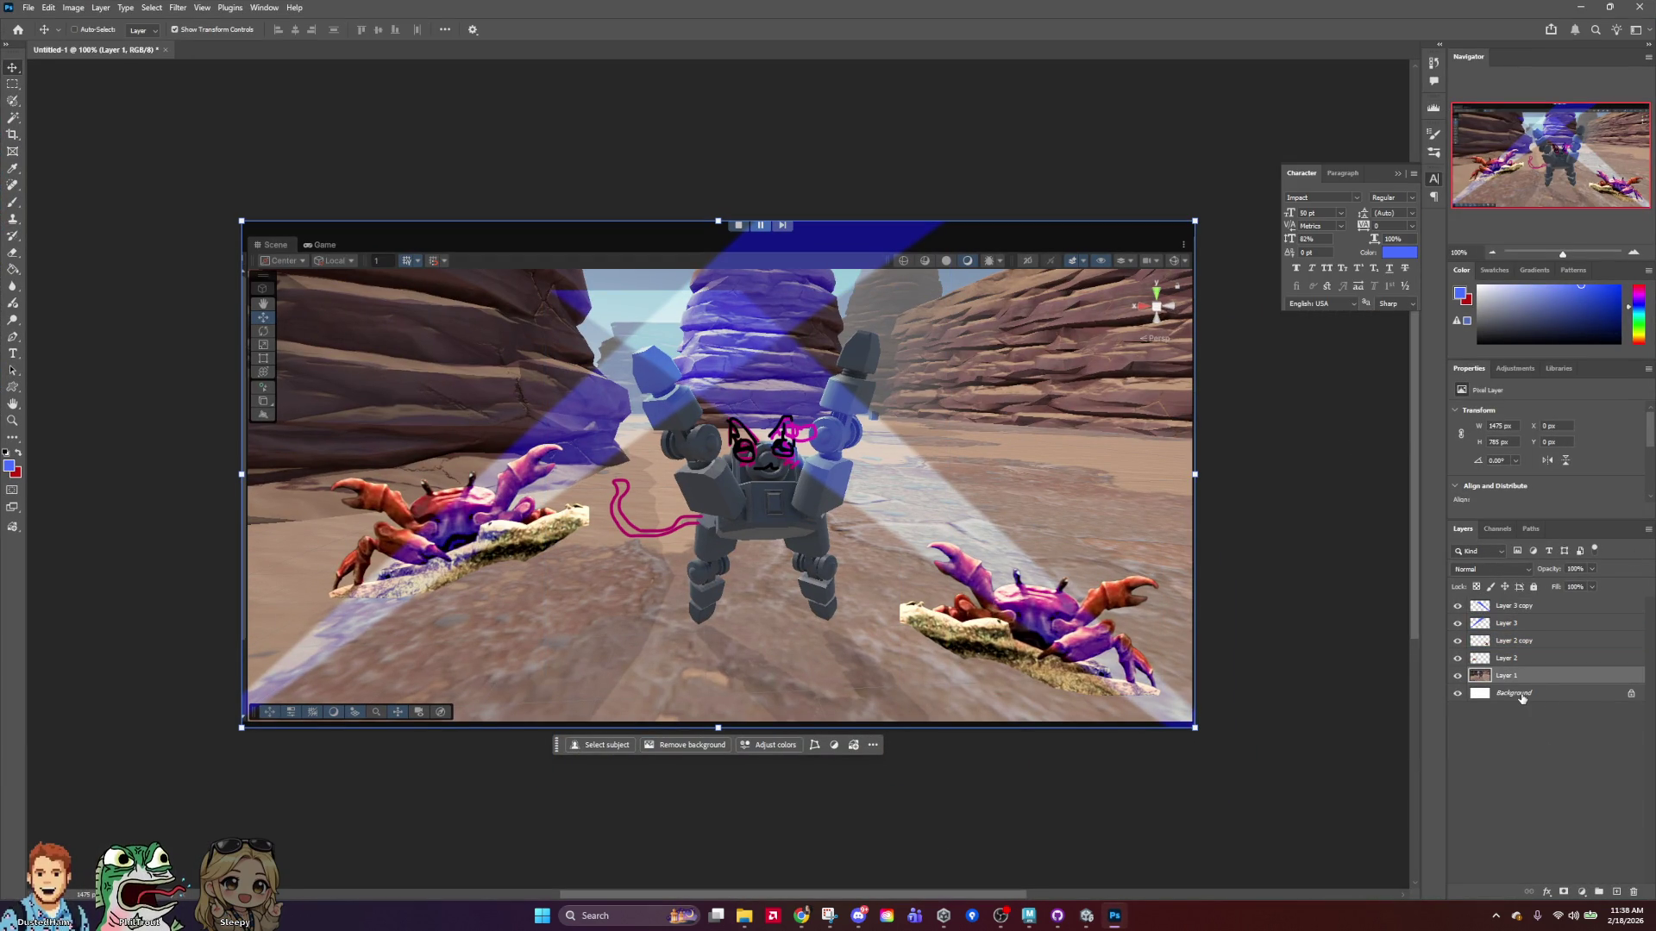
{"action": "mouse_move", "coordinate": [887, 439]}
{"action": "left_mouse_down"}
{"action": "mouse_move", "coordinate": [887, 477]}
{"action": "mouse_move", "coordinate": [887, 449]}
{"action": "left_mouse_up"}
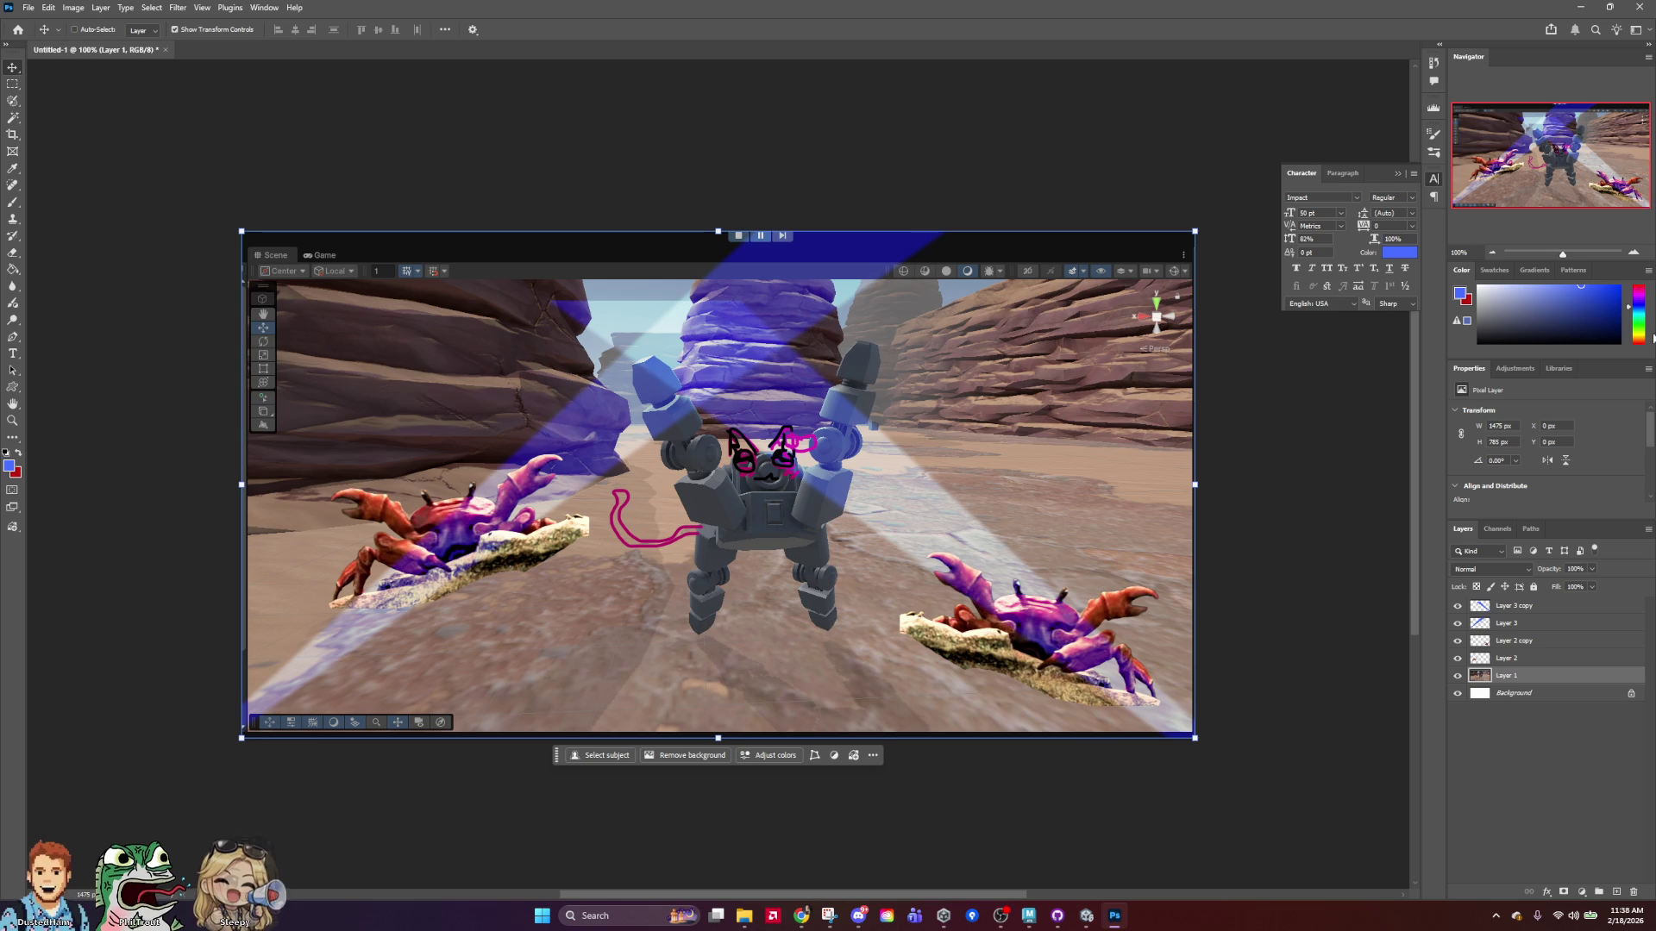
{"action": "left_click", "coordinate": [1634, 256]}
{"action": "left_click", "coordinate": [1499, 256]}
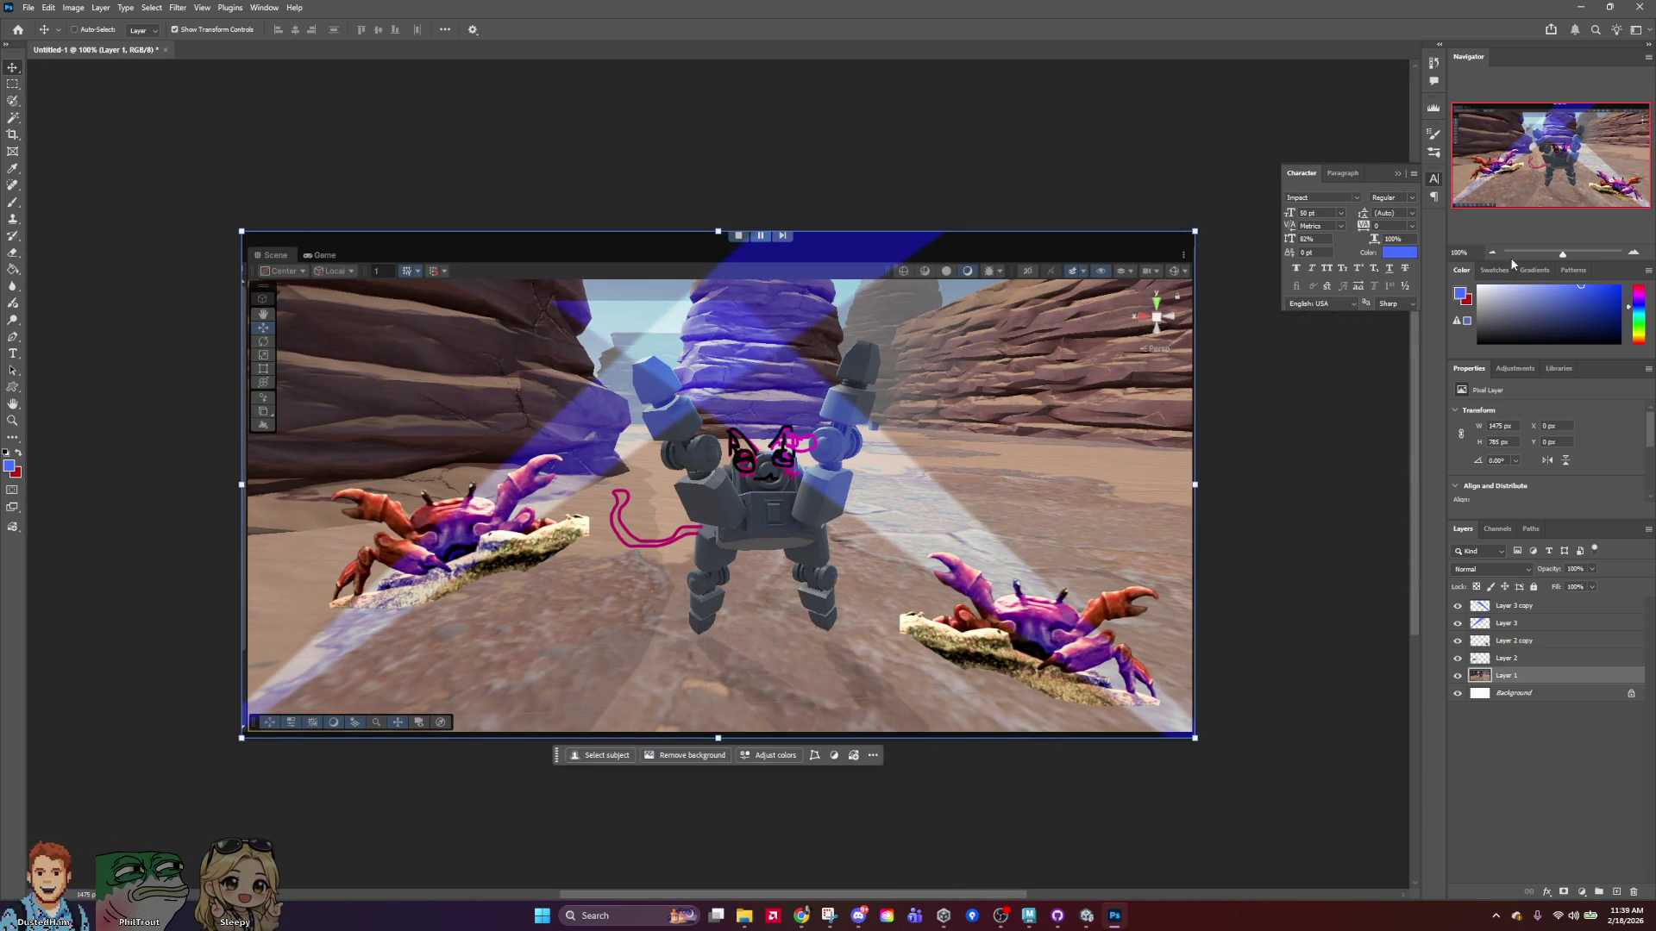
{"action": "left_click", "coordinate": [1581, 7]}
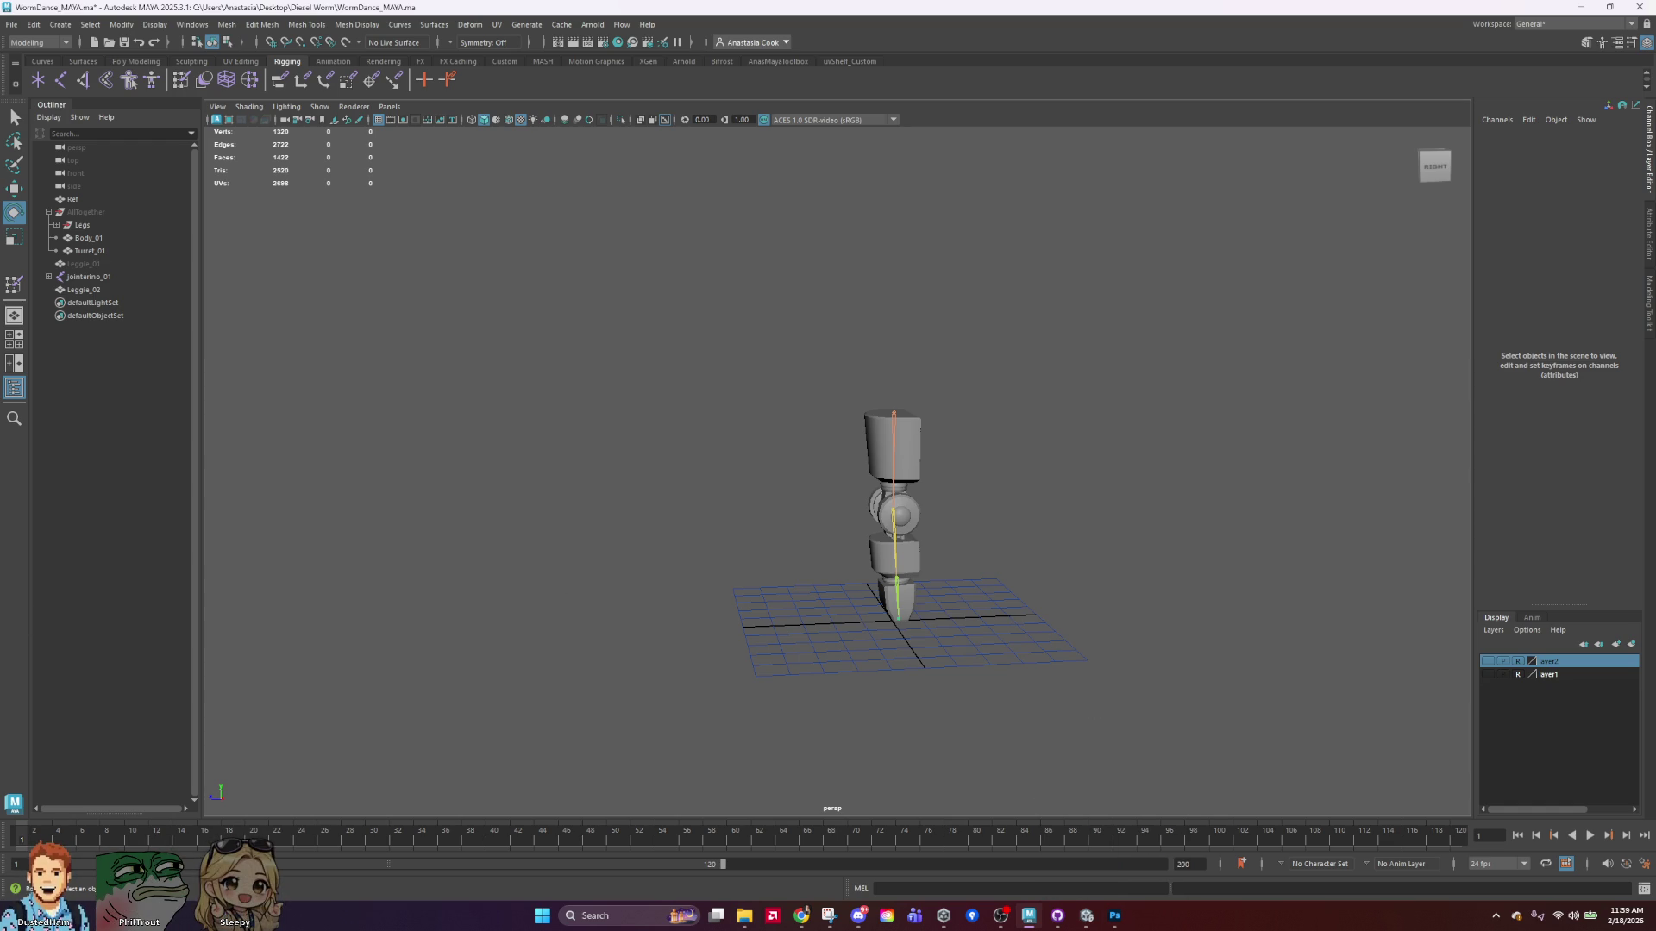
Test-bend the leg at jointerino_02, undo it, and open the Paint Skin Weights tool settings.
{"action": "left_click", "coordinate": [893, 465]}
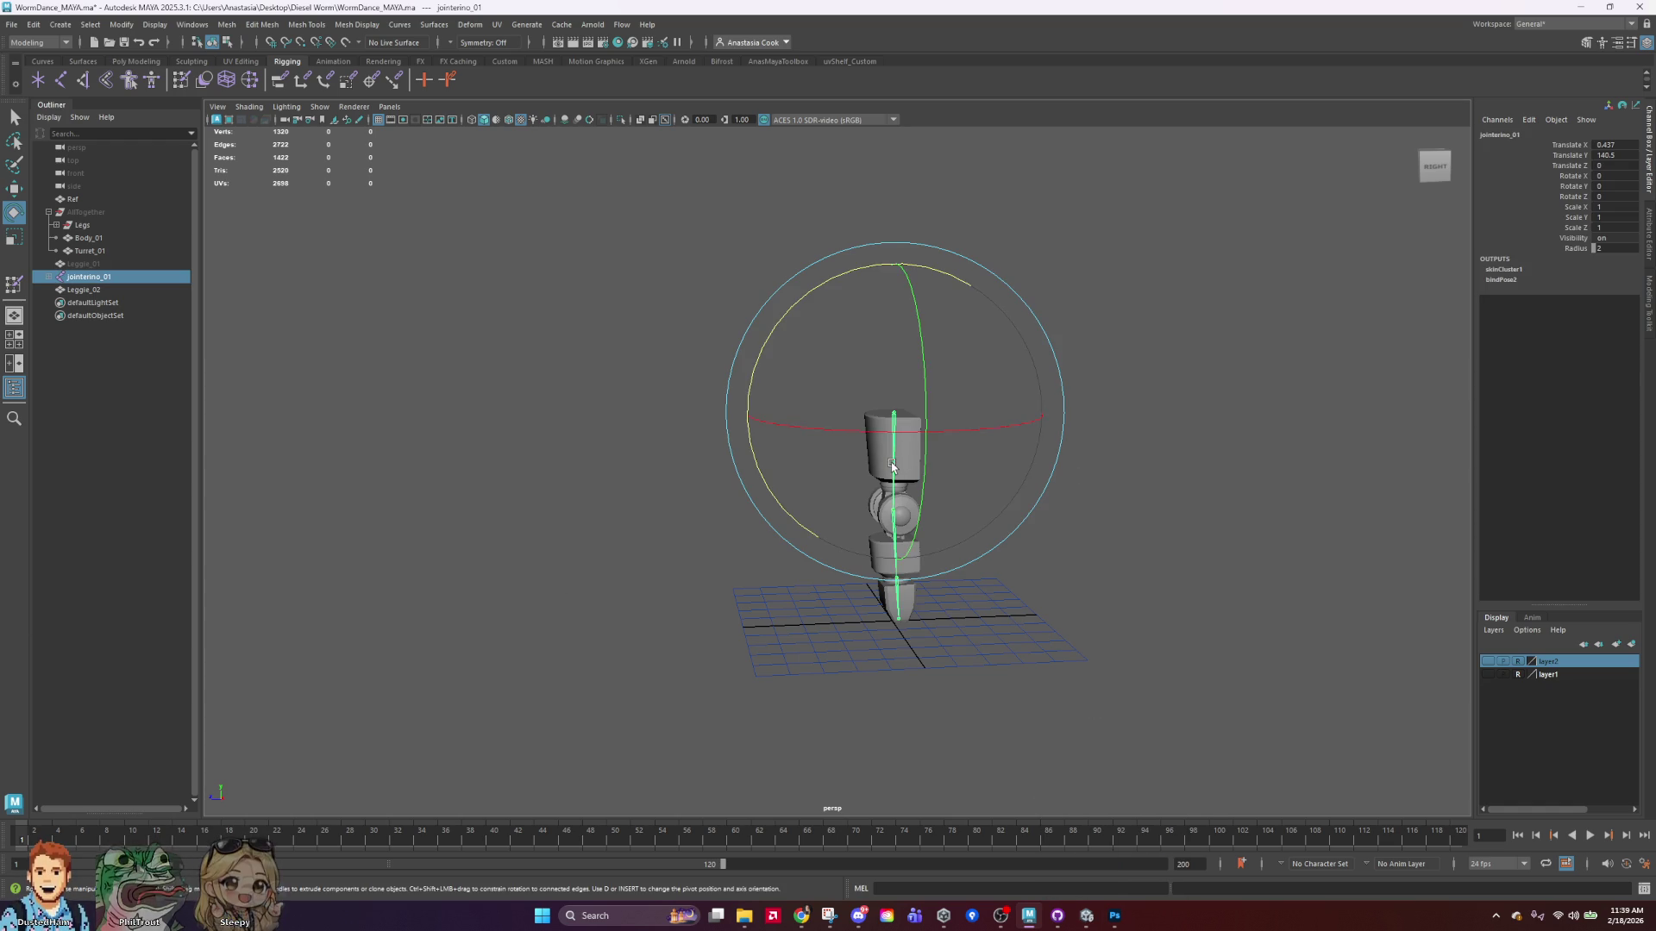
{"action": "left_click", "coordinate": [1183, 690]}
{"action": "scroll", "coordinate": [1033, 593], "scroll_direction": "up", "scroll_amount": 3}
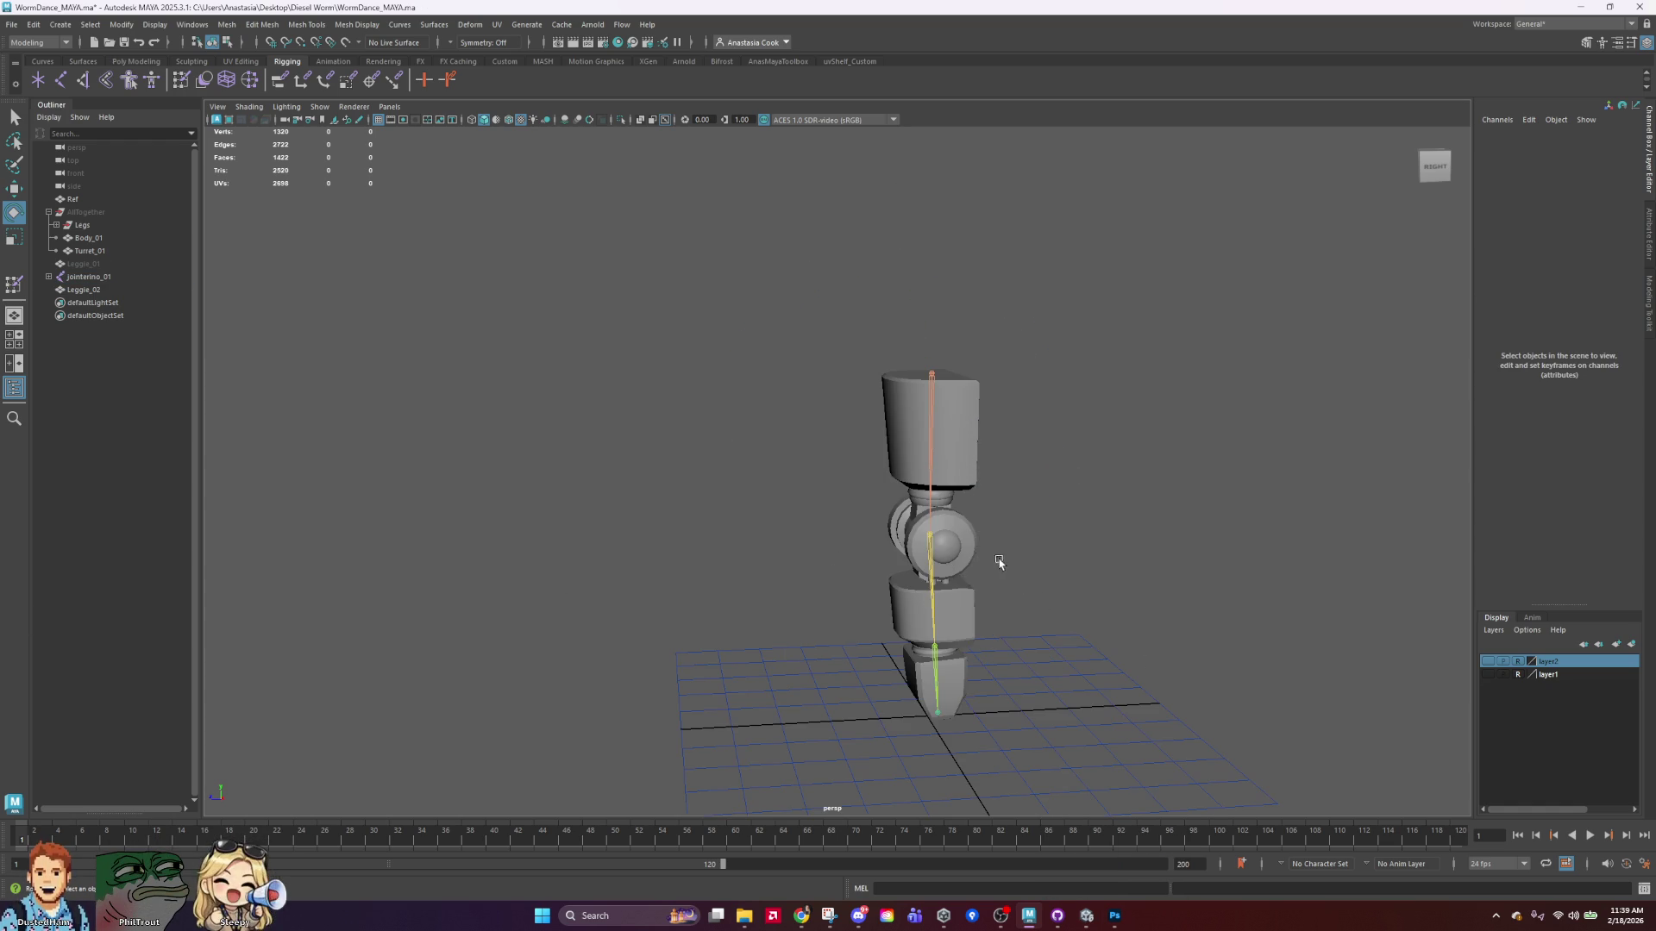
{"action": "left_click", "coordinate": [932, 550]}
{"action": "mouse_move", "coordinate": [815, 447]}
{"action": "left_mouse_down"}
{"action": "mouse_move", "coordinate": [767, 587]}
{"action": "mouse_move", "coordinate": [765, 654]}
{"action": "left_mouse_up"}
{"action": "key", "text": "ctrl+z"}
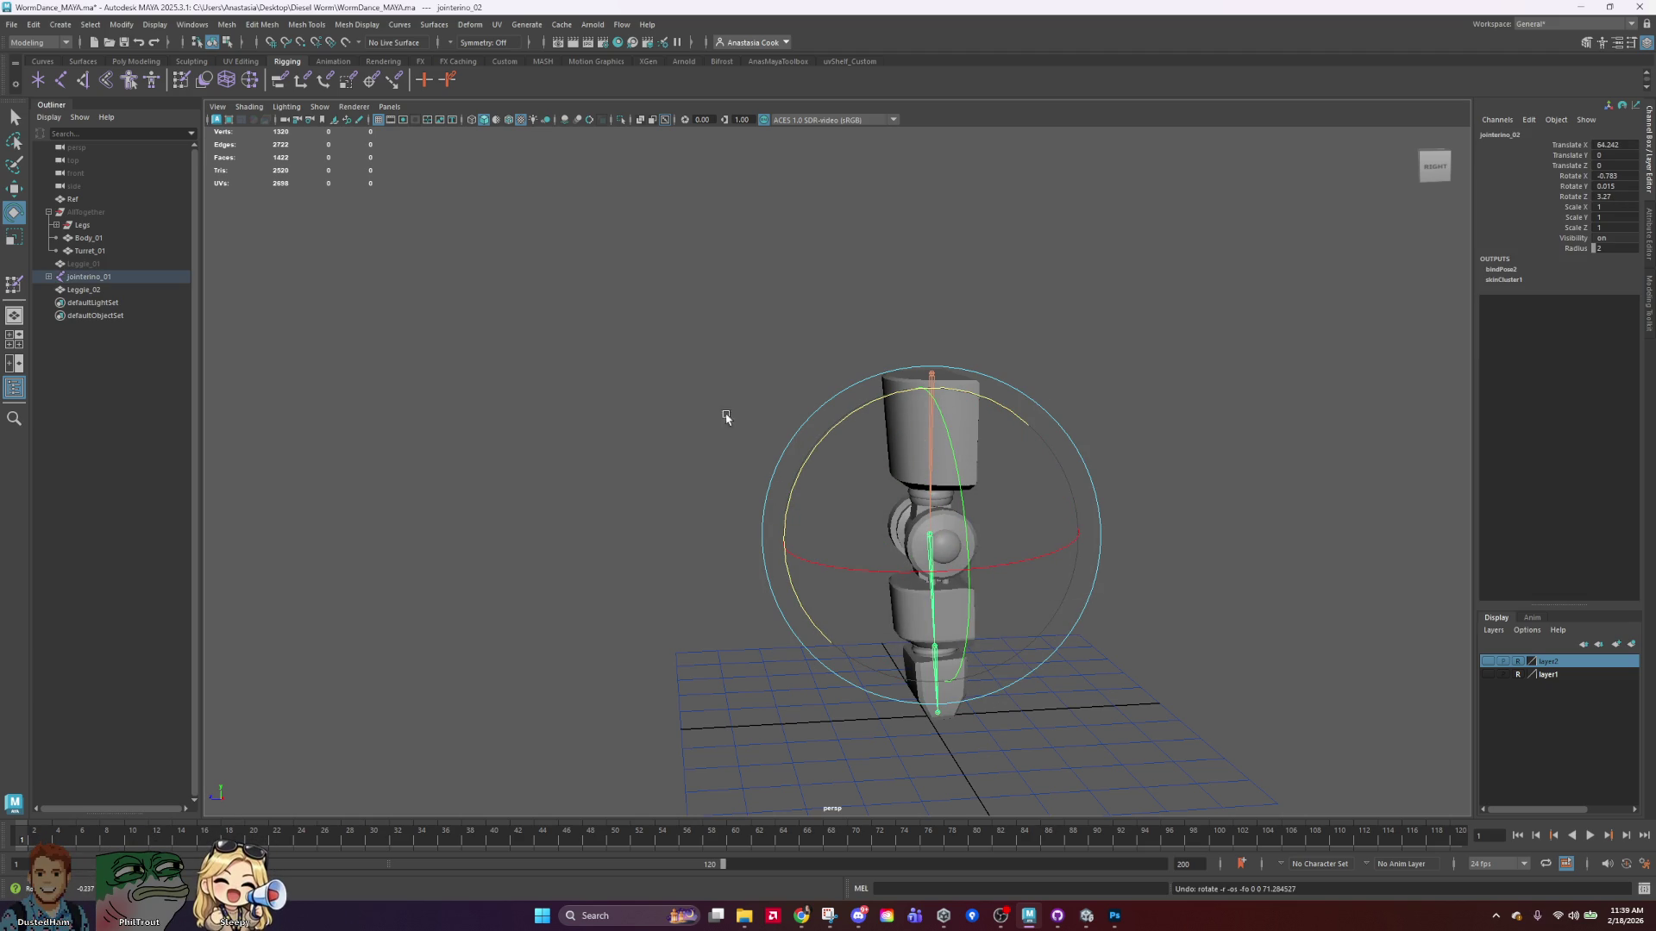
{"action": "double_click", "coordinate": [15, 287]}
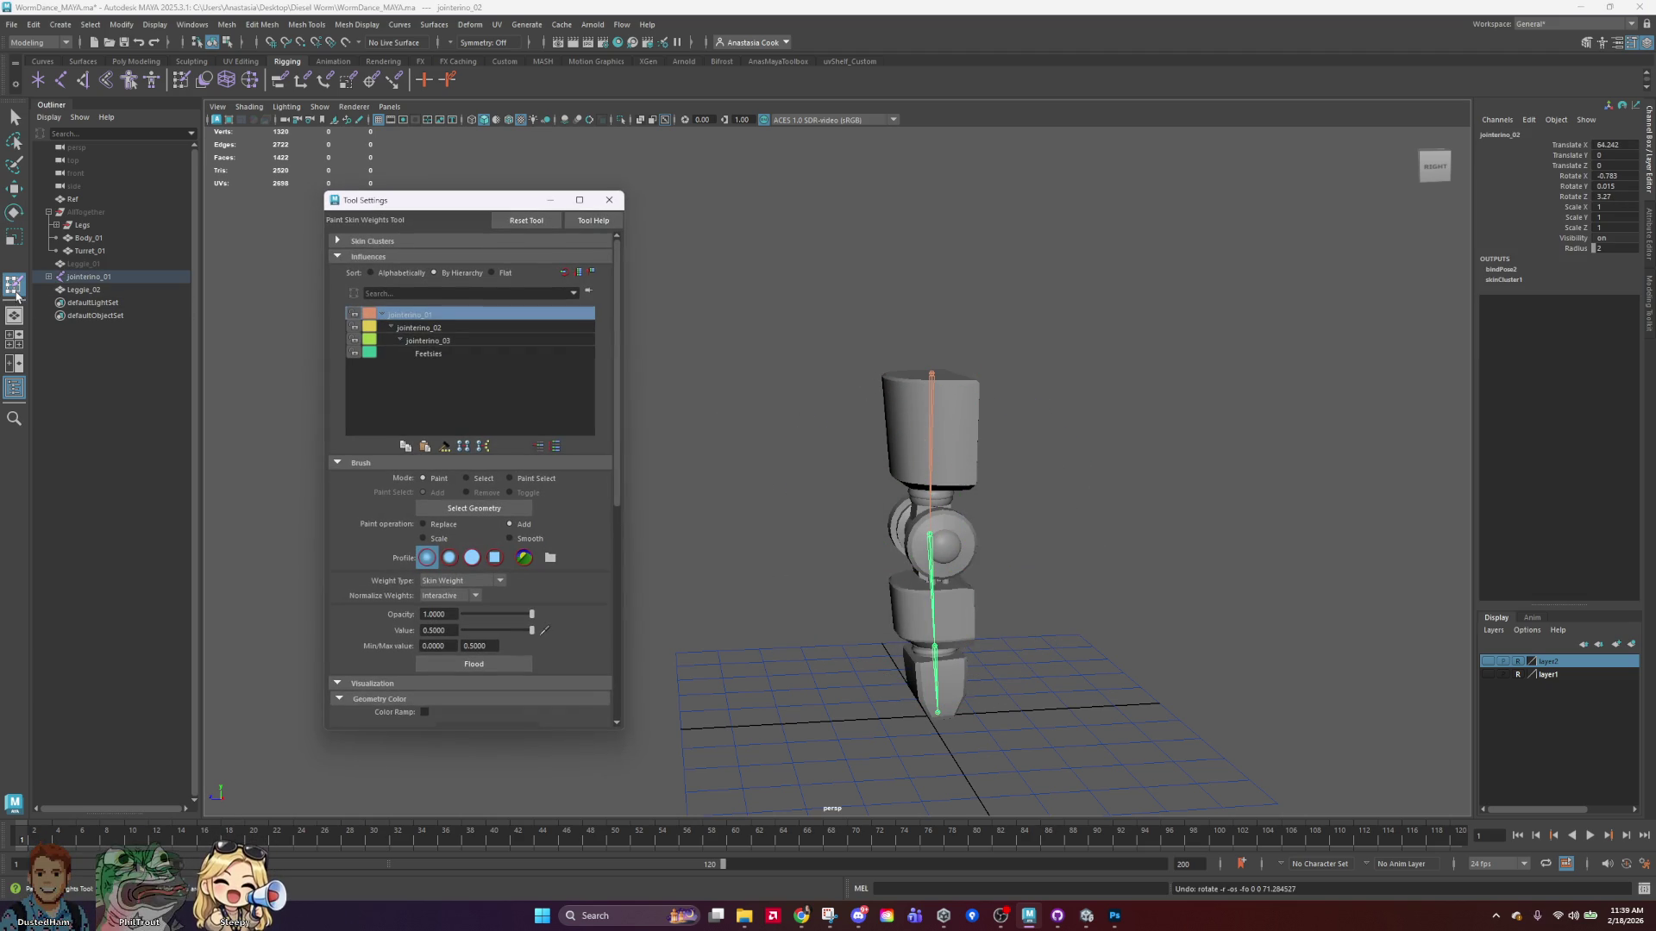
Scroll through the Paint Skin Weights options, then close the settings window.
{"action": "scroll", "coordinate": [512, 485], "scroll_direction": "down", "scroll_amount": 5}
{"action": "scroll", "coordinate": [517, 494], "scroll_direction": "up", "scroll_amount": 5}
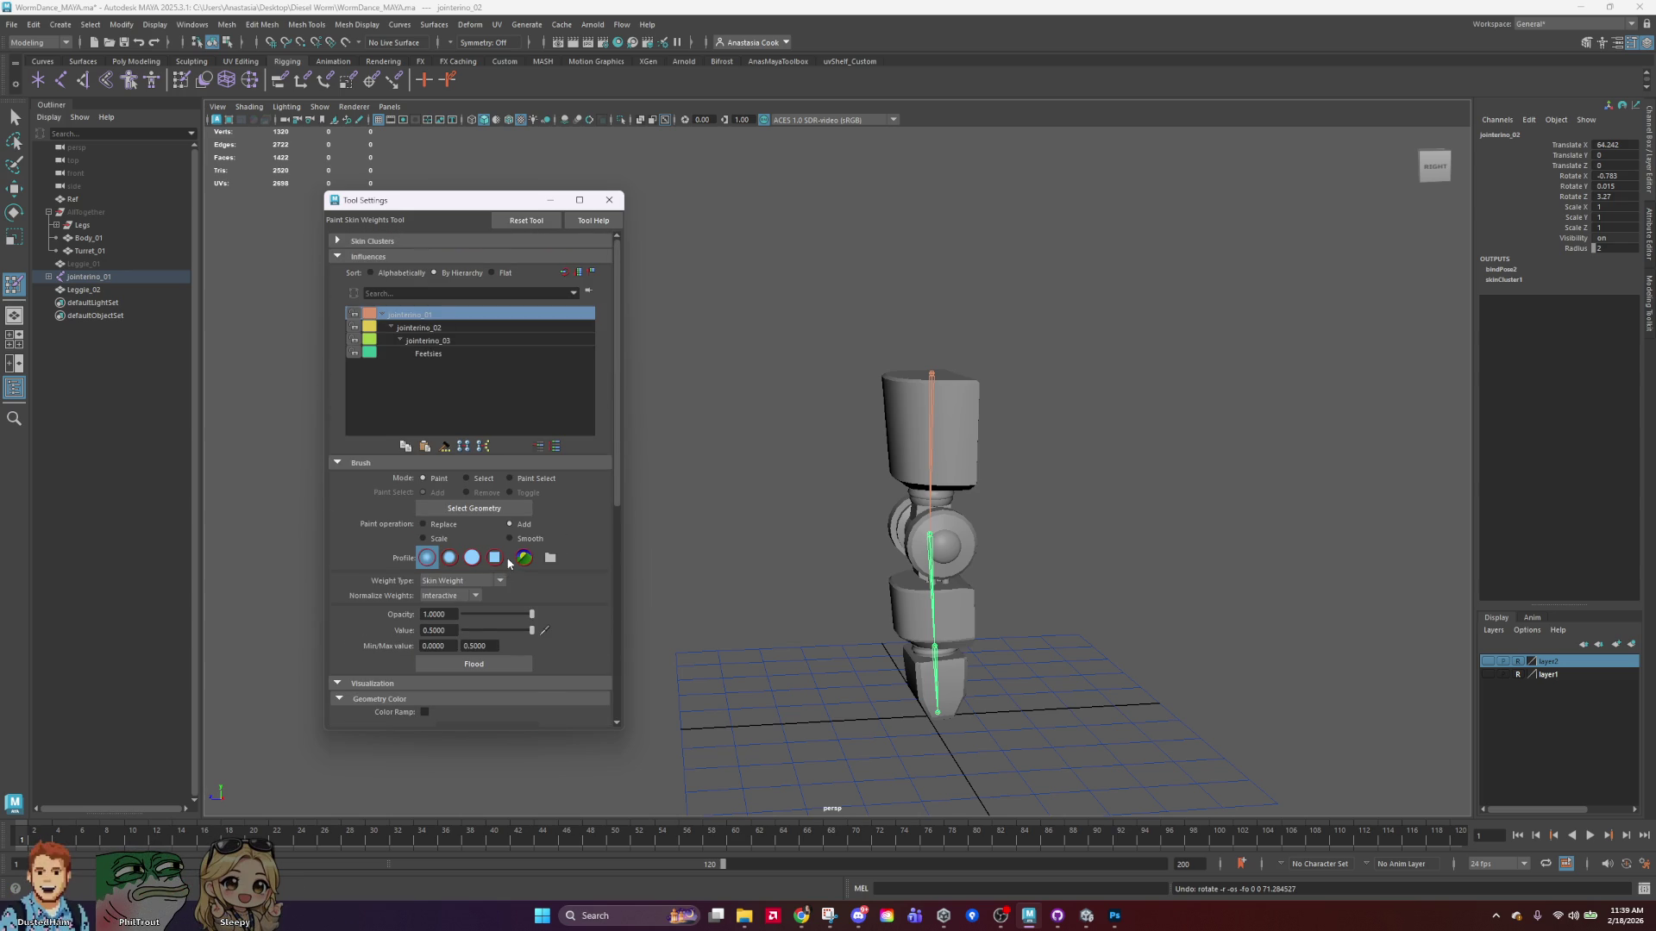
{"action": "scroll", "coordinate": [508, 563], "scroll_direction": "down", "scroll_amount": 8}
{"action": "scroll", "coordinate": [508, 563], "scroll_direction": "up", "scroll_amount": 5}
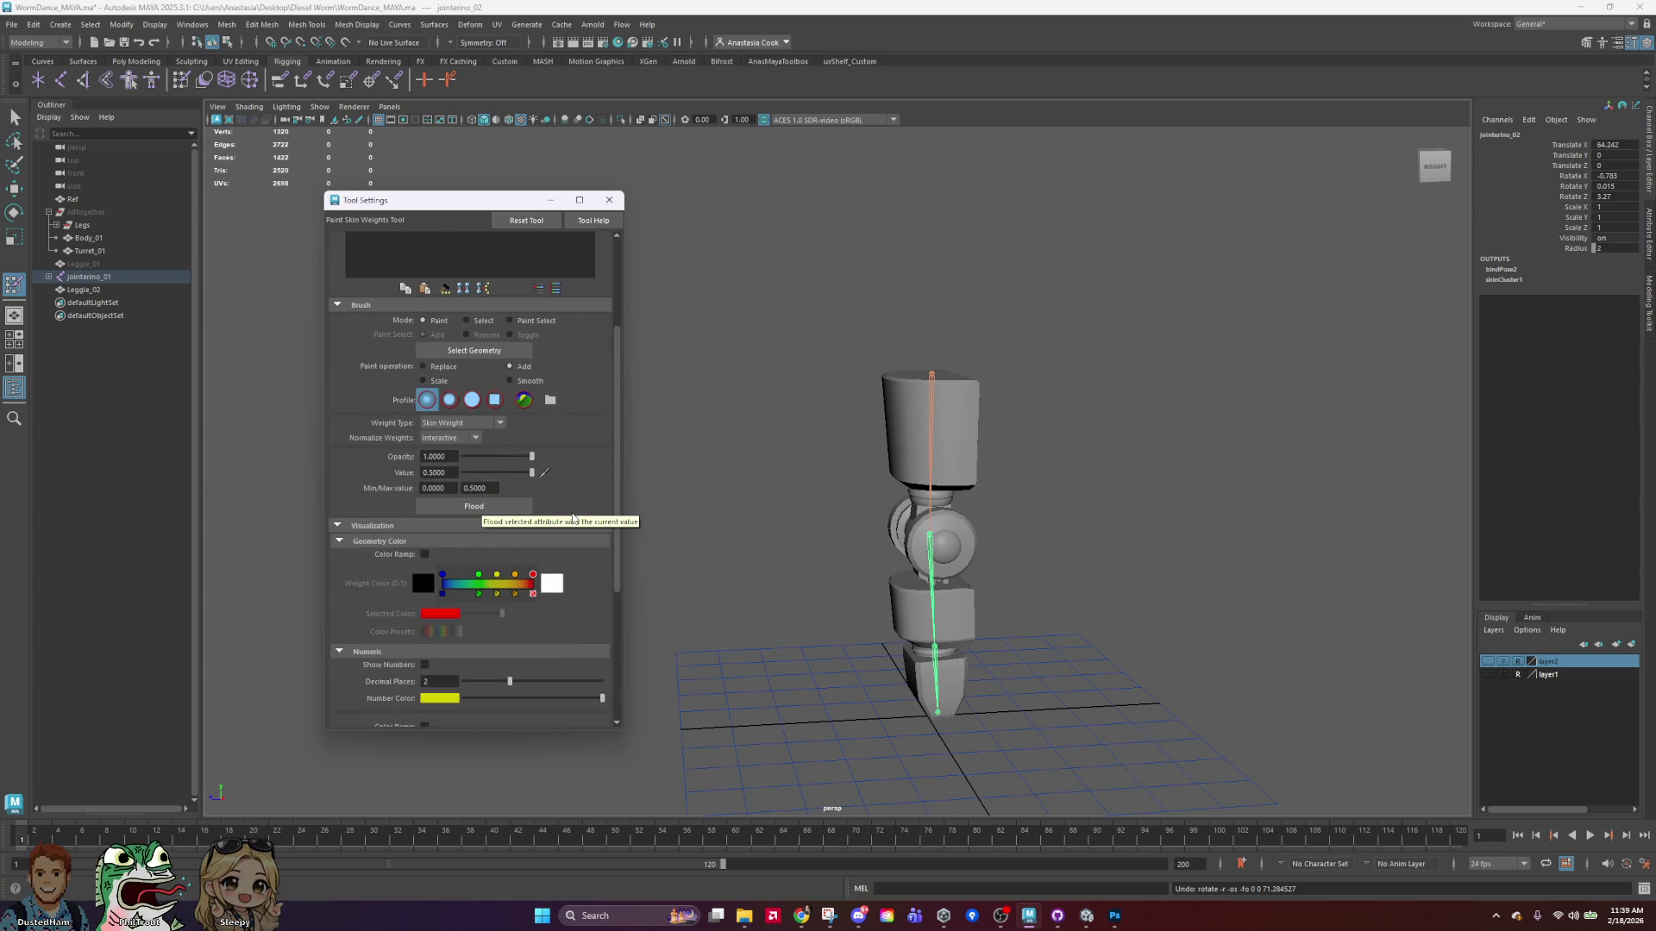
{"action": "scroll", "coordinate": [568, 516], "scroll_direction": "up", "scroll_amount": 3}
{"action": "scroll", "coordinate": [569, 520], "scroll_direction": "down", "scroll_amount": 8}
{"action": "scroll", "coordinate": [614, 604], "scroll_direction": "up", "scroll_amount": 8}
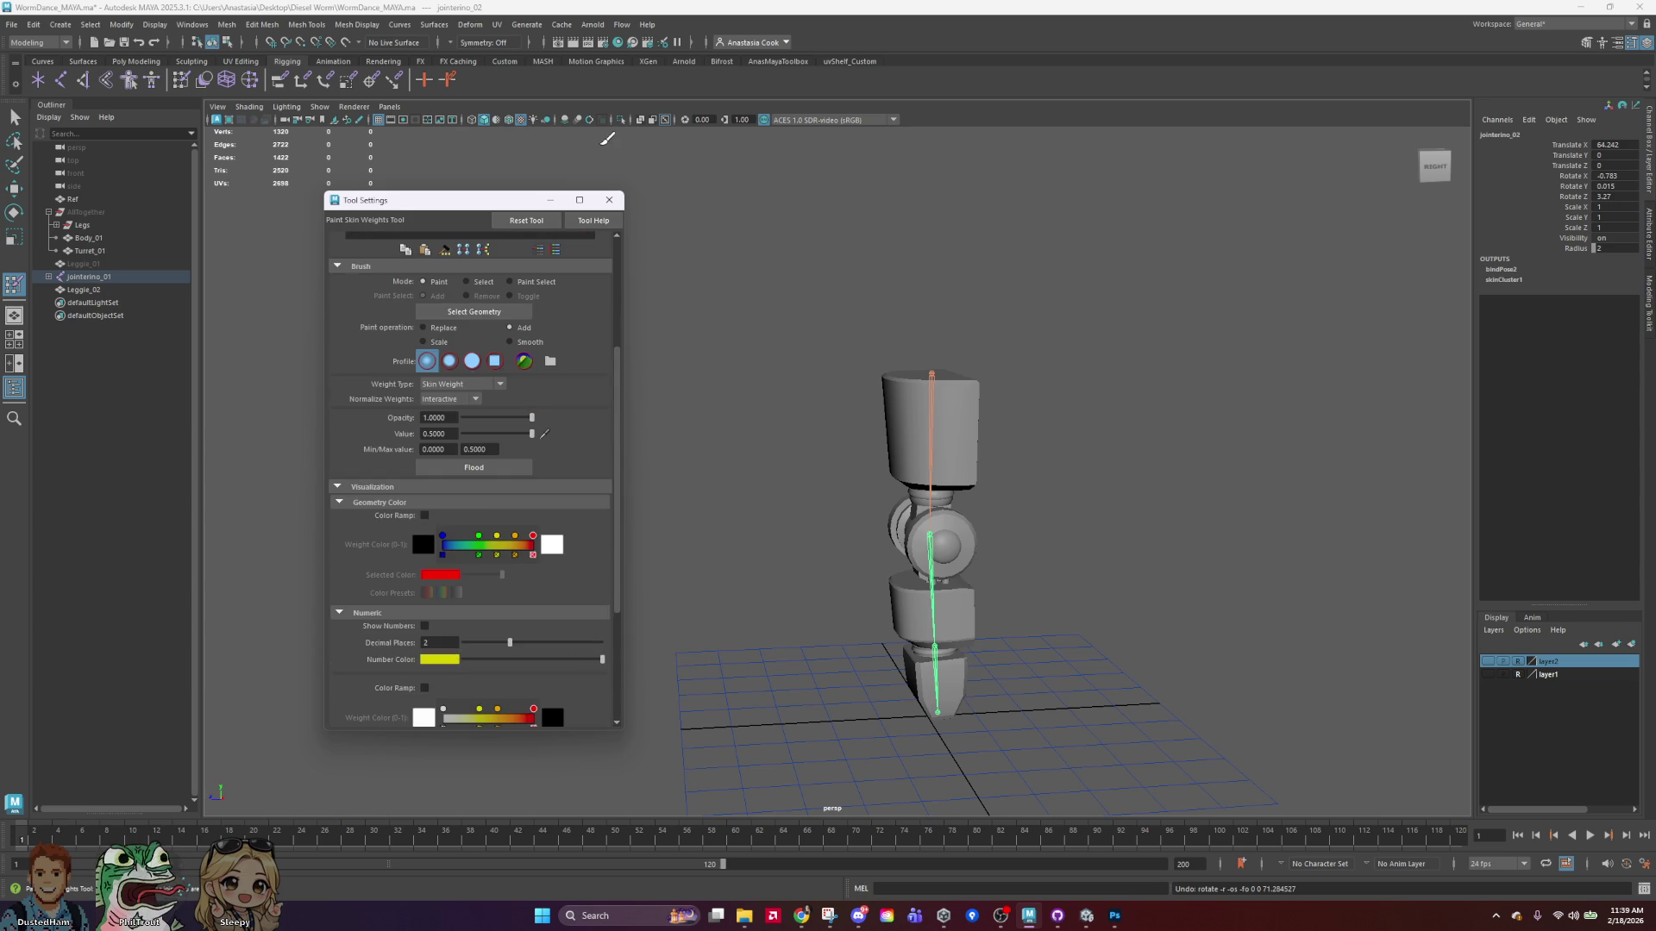
{"action": "left_click", "coordinate": [608, 200]}
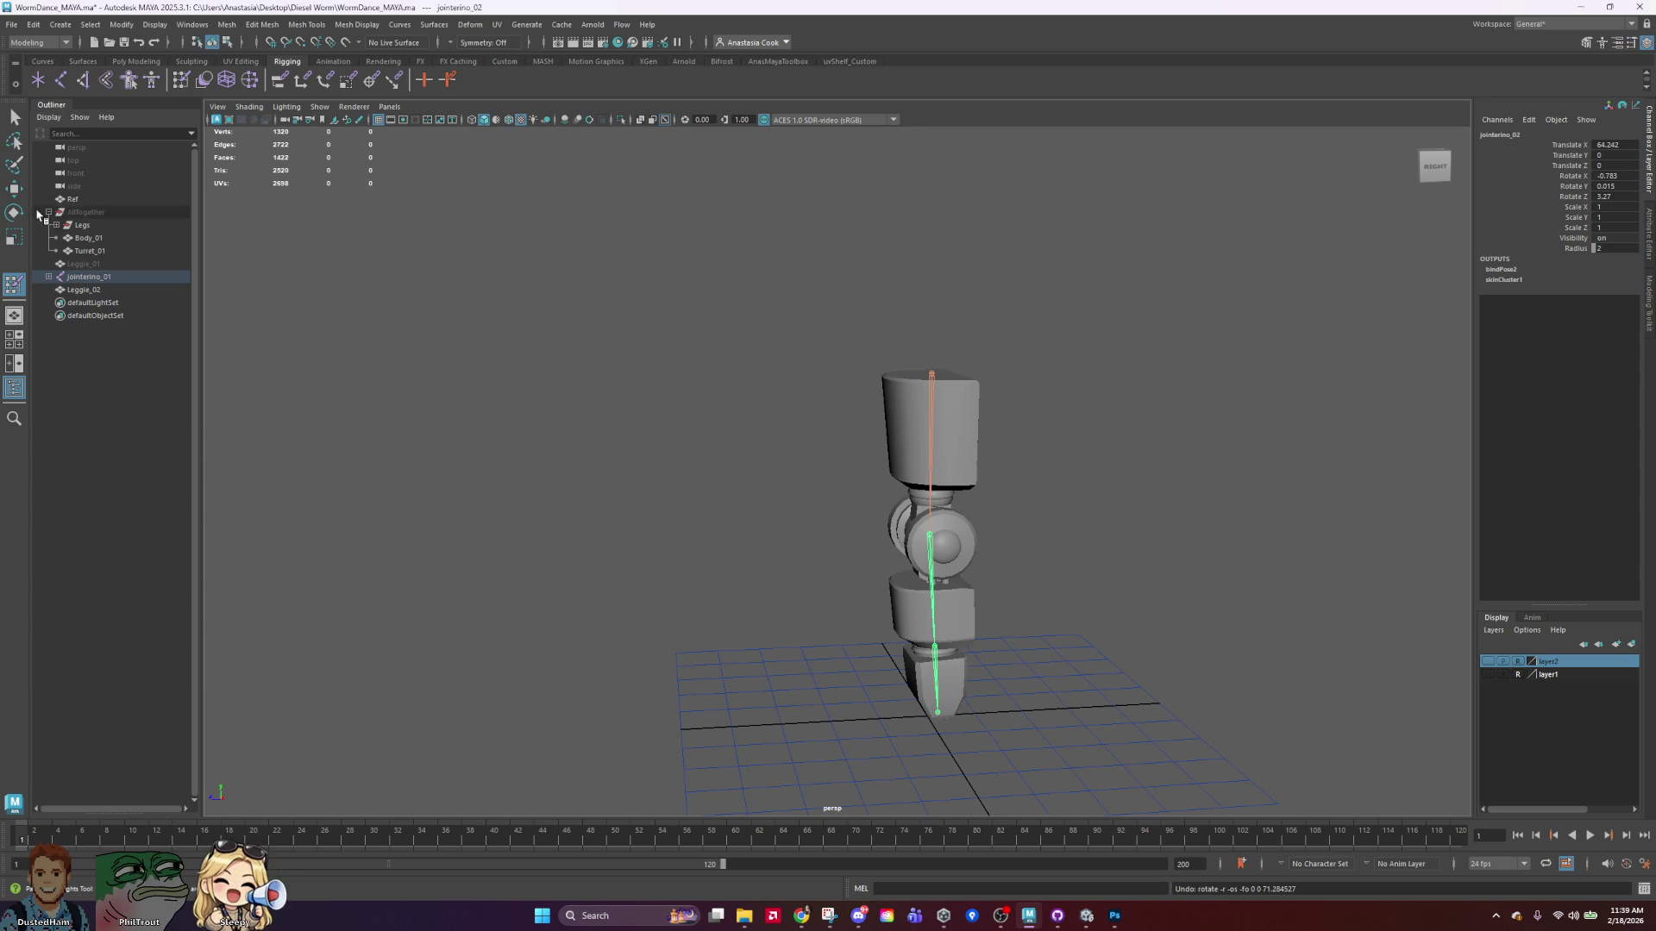
{"action": "left_click", "coordinate": [14, 116]}
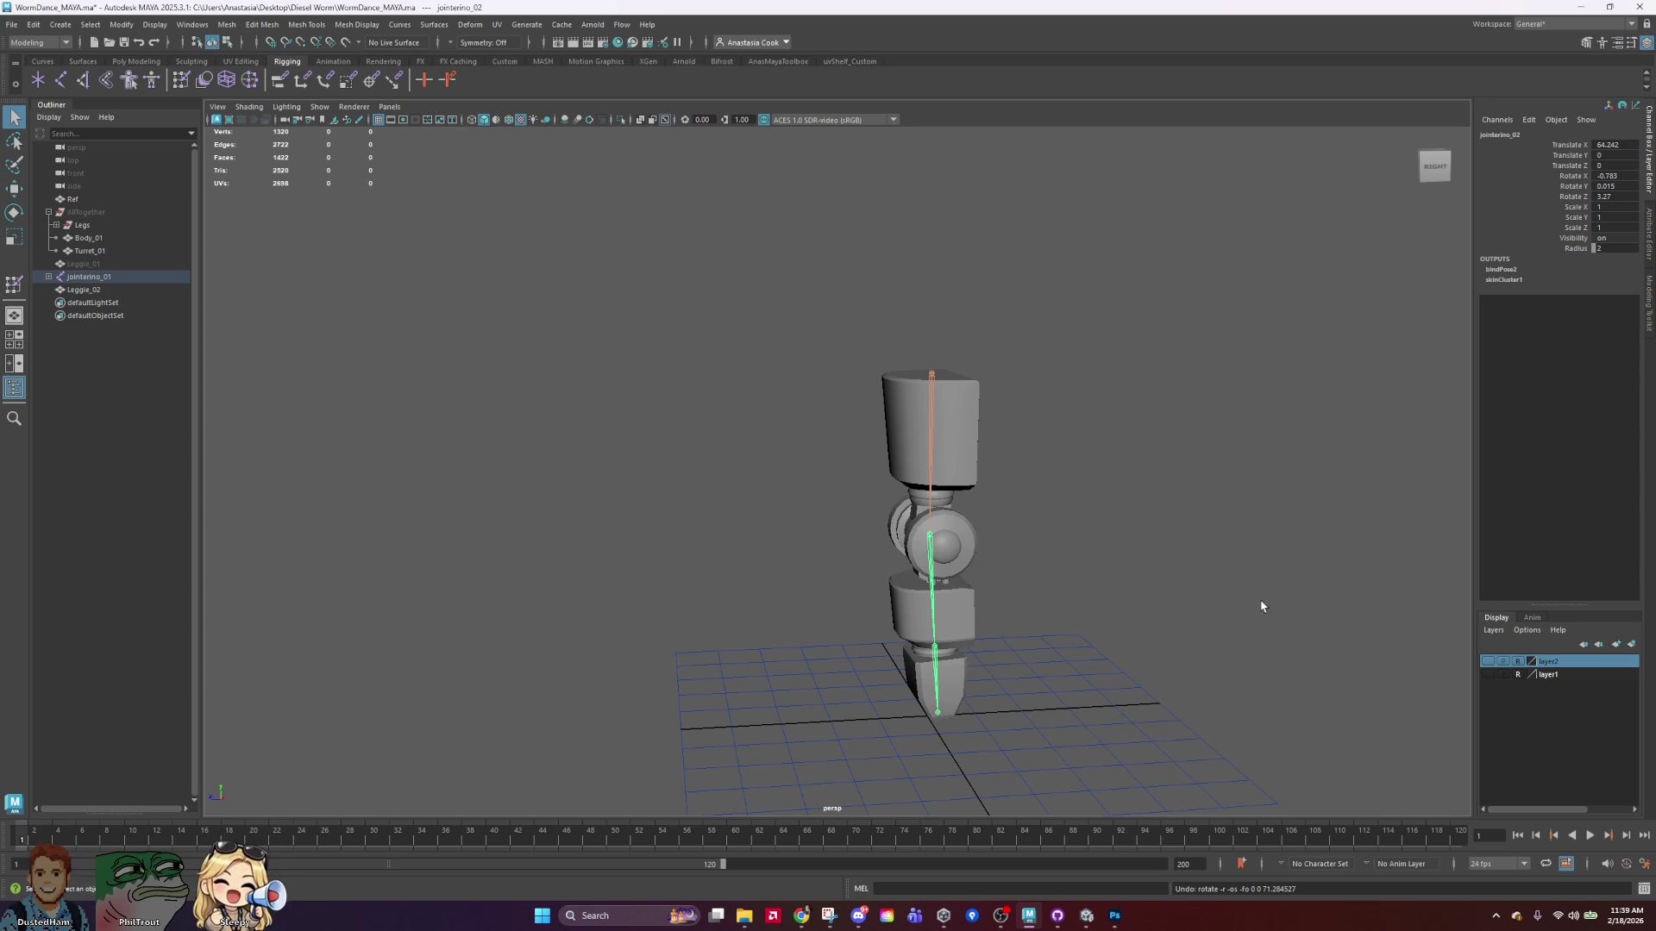
{"action": "scroll", "coordinate": [1078, 579], "scroll_direction": "up", "scroll_amount": 1}
{"action": "scroll", "coordinate": [1017, 616], "scroll_direction": "up", "scroll_amount": 1}
{"action": "scroll", "coordinate": [1112, 673], "scroll_direction": "down", "scroll_amount": 1}
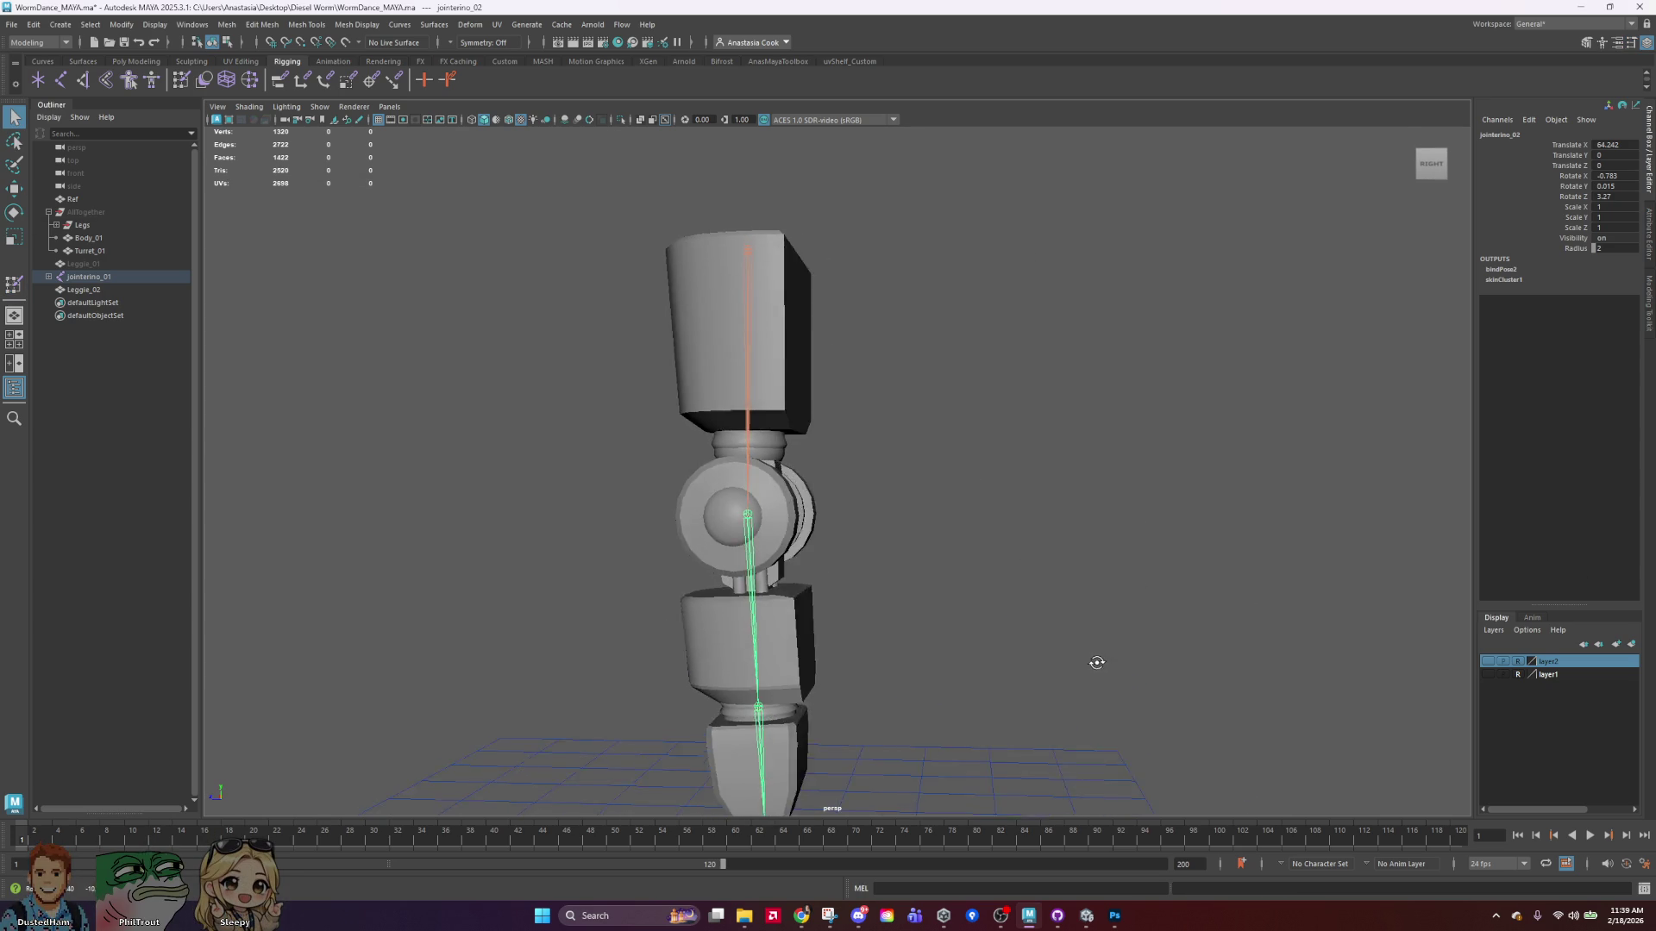
{"action": "scroll", "coordinate": [1078, 670], "scroll_direction": "down", "scroll_amount": 1}
{"action": "scroll", "coordinate": [1066, 655], "scroll_direction": "down", "scroll_amount": 1}
{"action": "scroll", "coordinate": [1085, 492], "scroll_direction": "down", "scroll_amount": 1}
{"action": "scroll", "coordinate": [1085, 493], "scroll_direction": "down", "scroll_amount": 1}
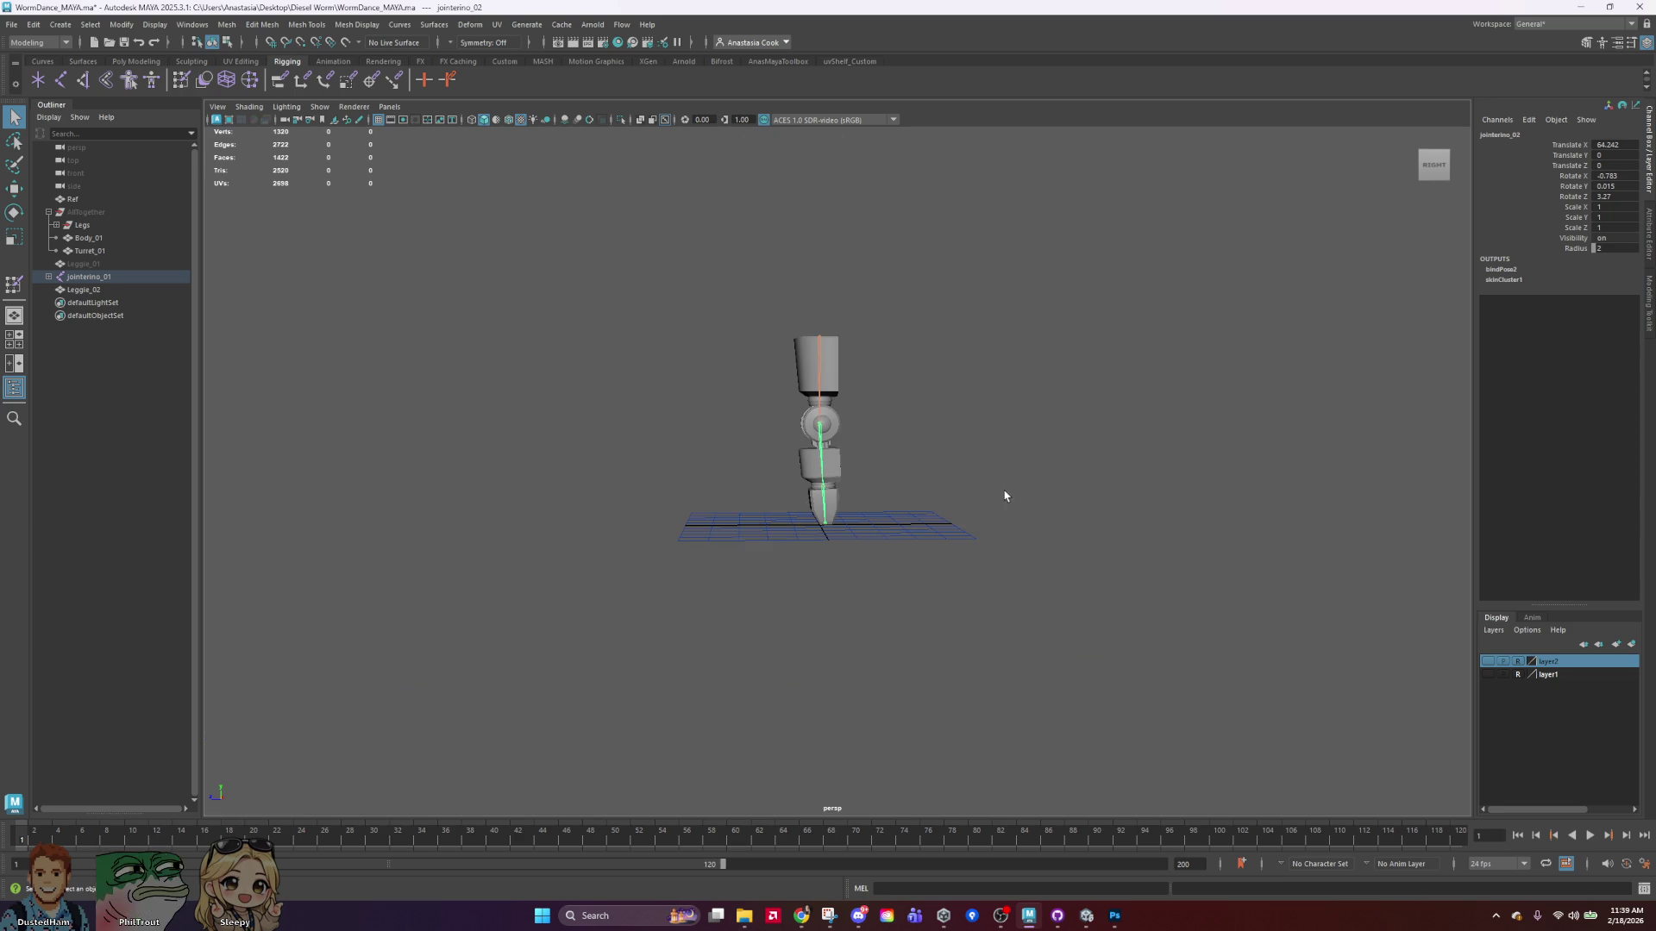
{"action": "left_click", "coordinate": [824, 511]}
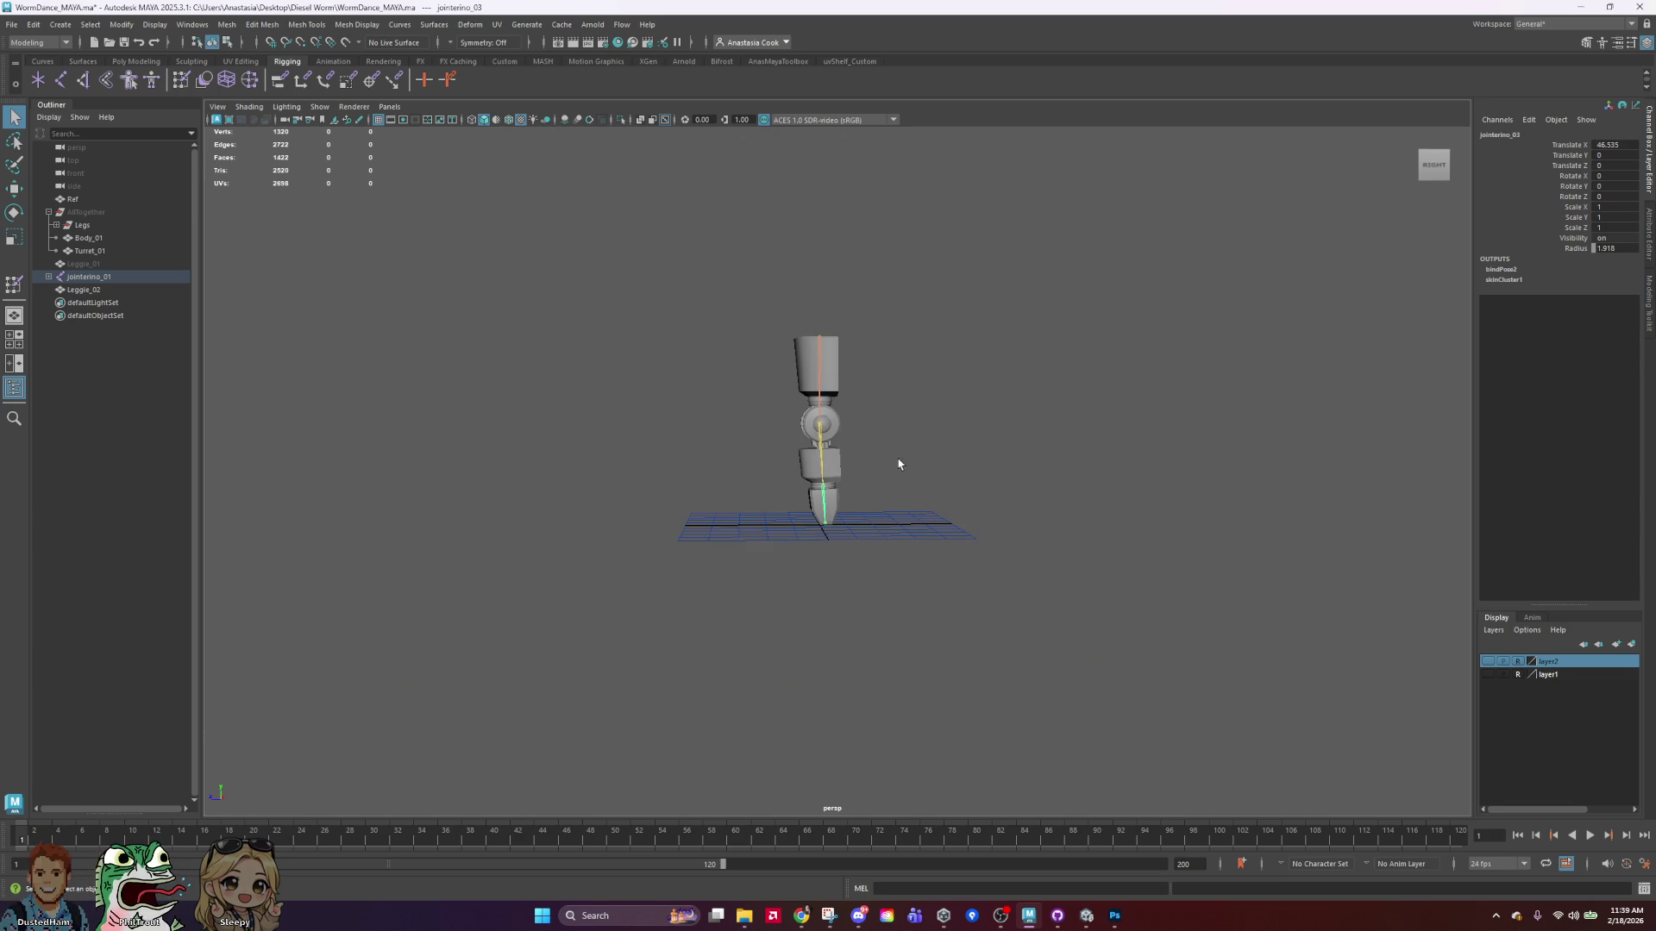
{"action": "scroll", "coordinate": [897, 483], "scroll_direction": "up", "scroll_amount": 4}
{"action": "key", "text": "e"}
{"action": "left_click_drag", "start_coordinate": [881, 384], "coordinate": [892, 383]}
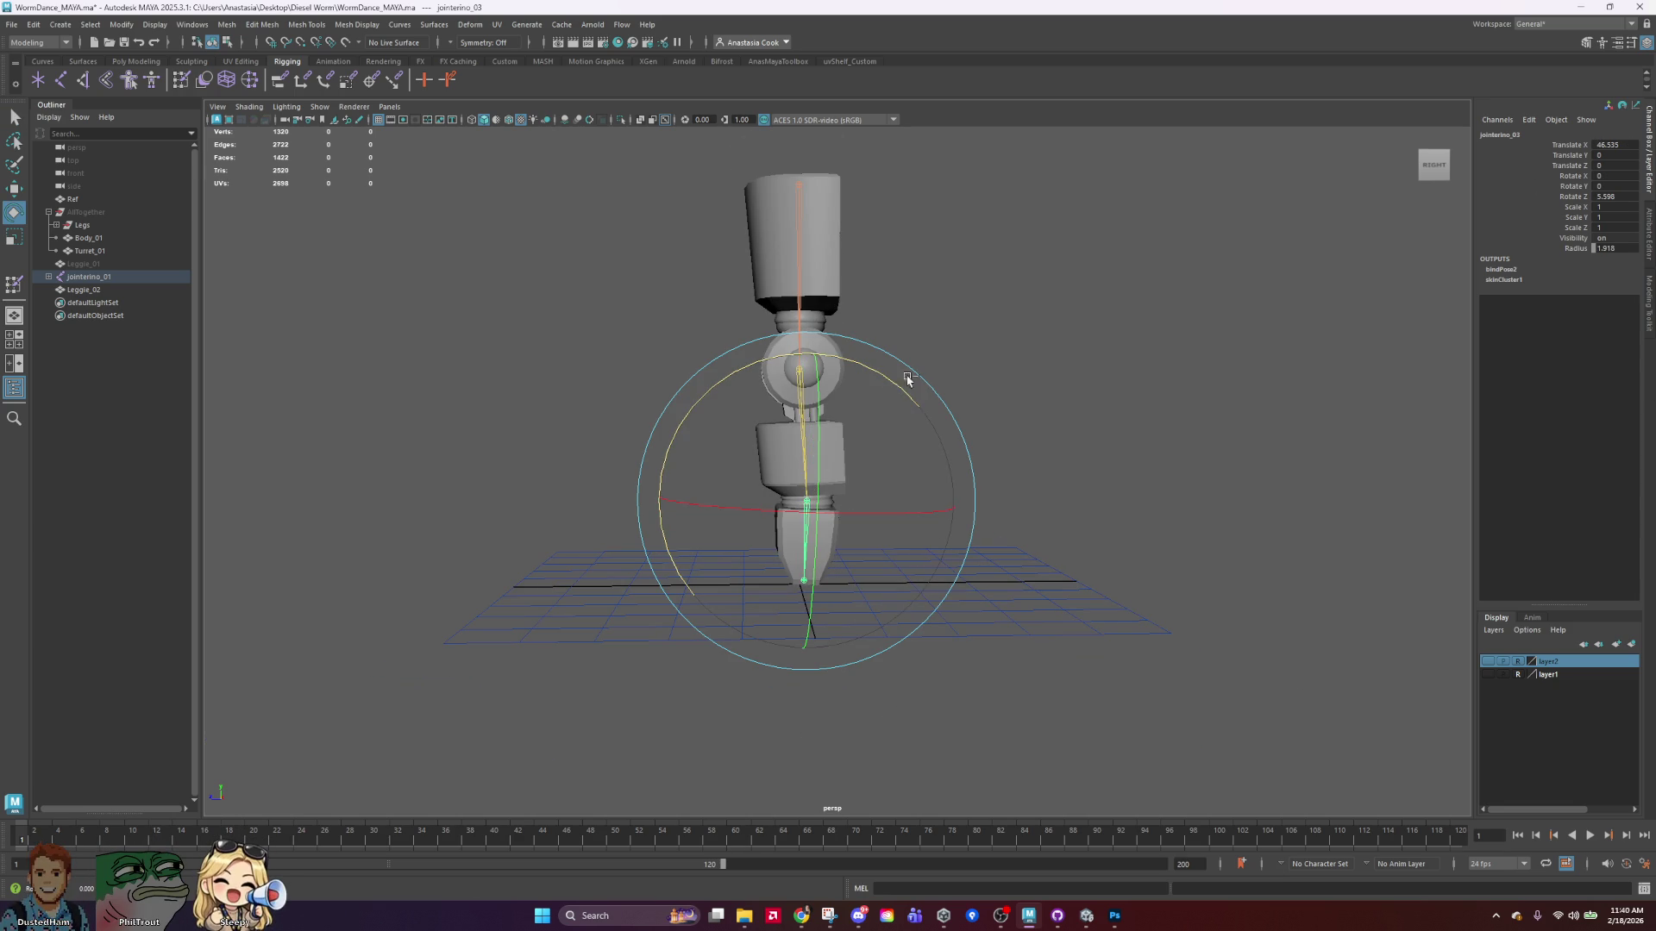
{"action": "left_click", "coordinate": [1139, 379]}
{"action": "scroll", "coordinate": [1146, 554], "scroll_direction": "down", "scroll_amount": 4}
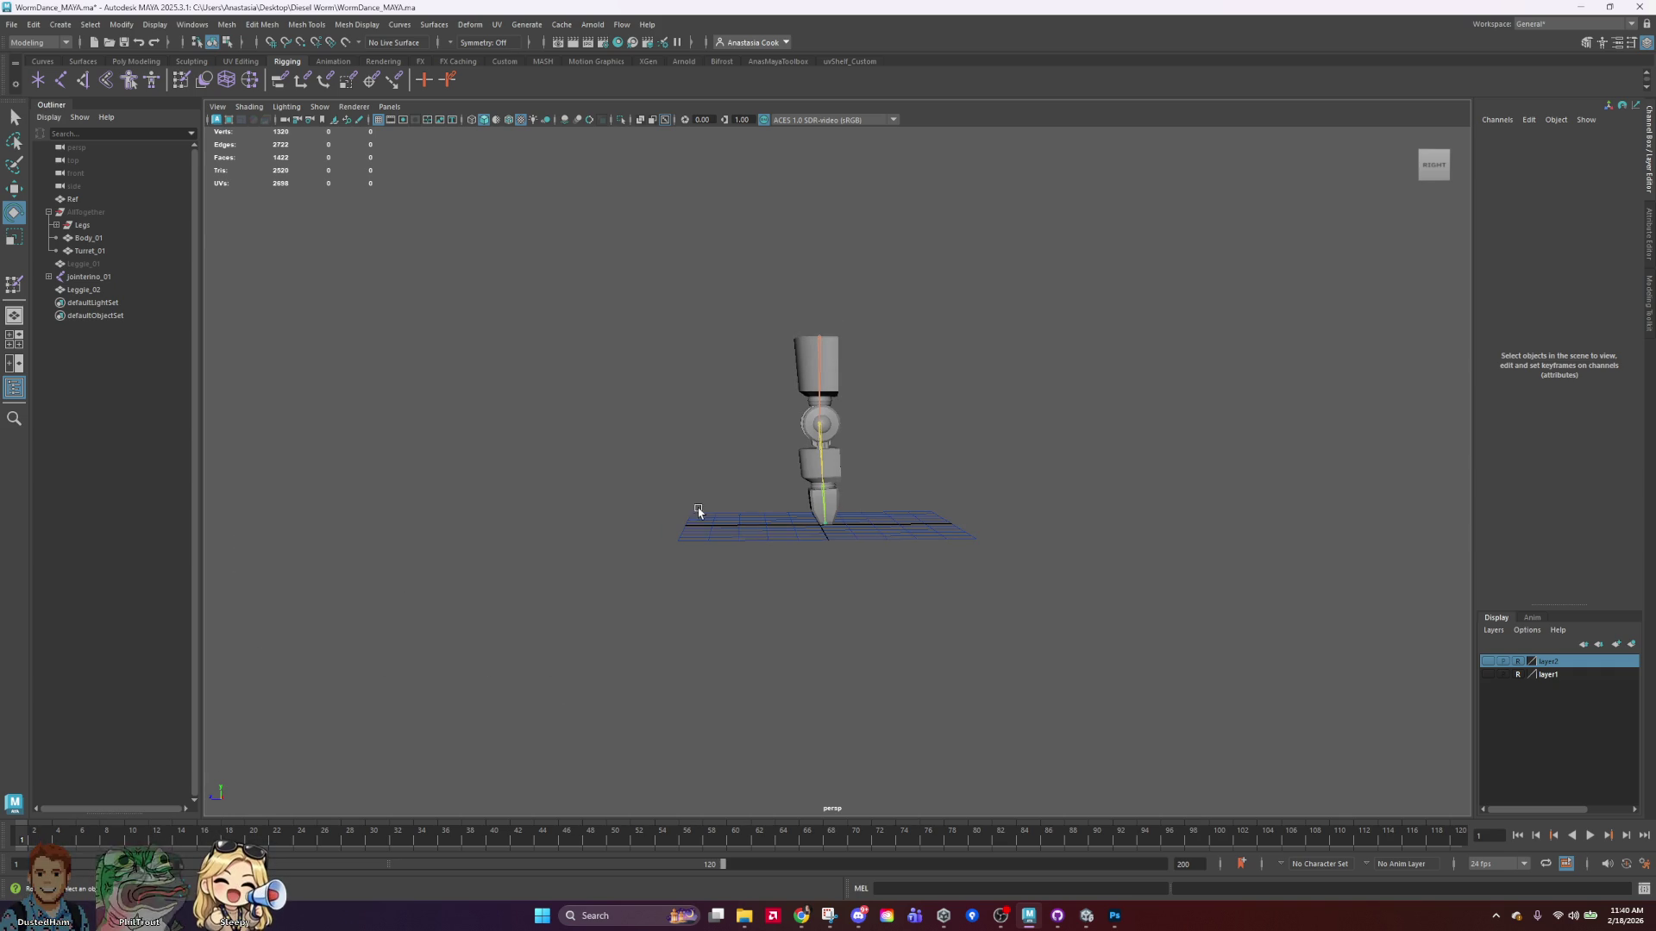
{"action": "scroll", "coordinate": [727, 517], "scroll_direction": "down", "scroll_amount": 3}
{"action": "scroll", "coordinate": [724, 561], "scroll_direction": "up", "scroll_amount": 4}
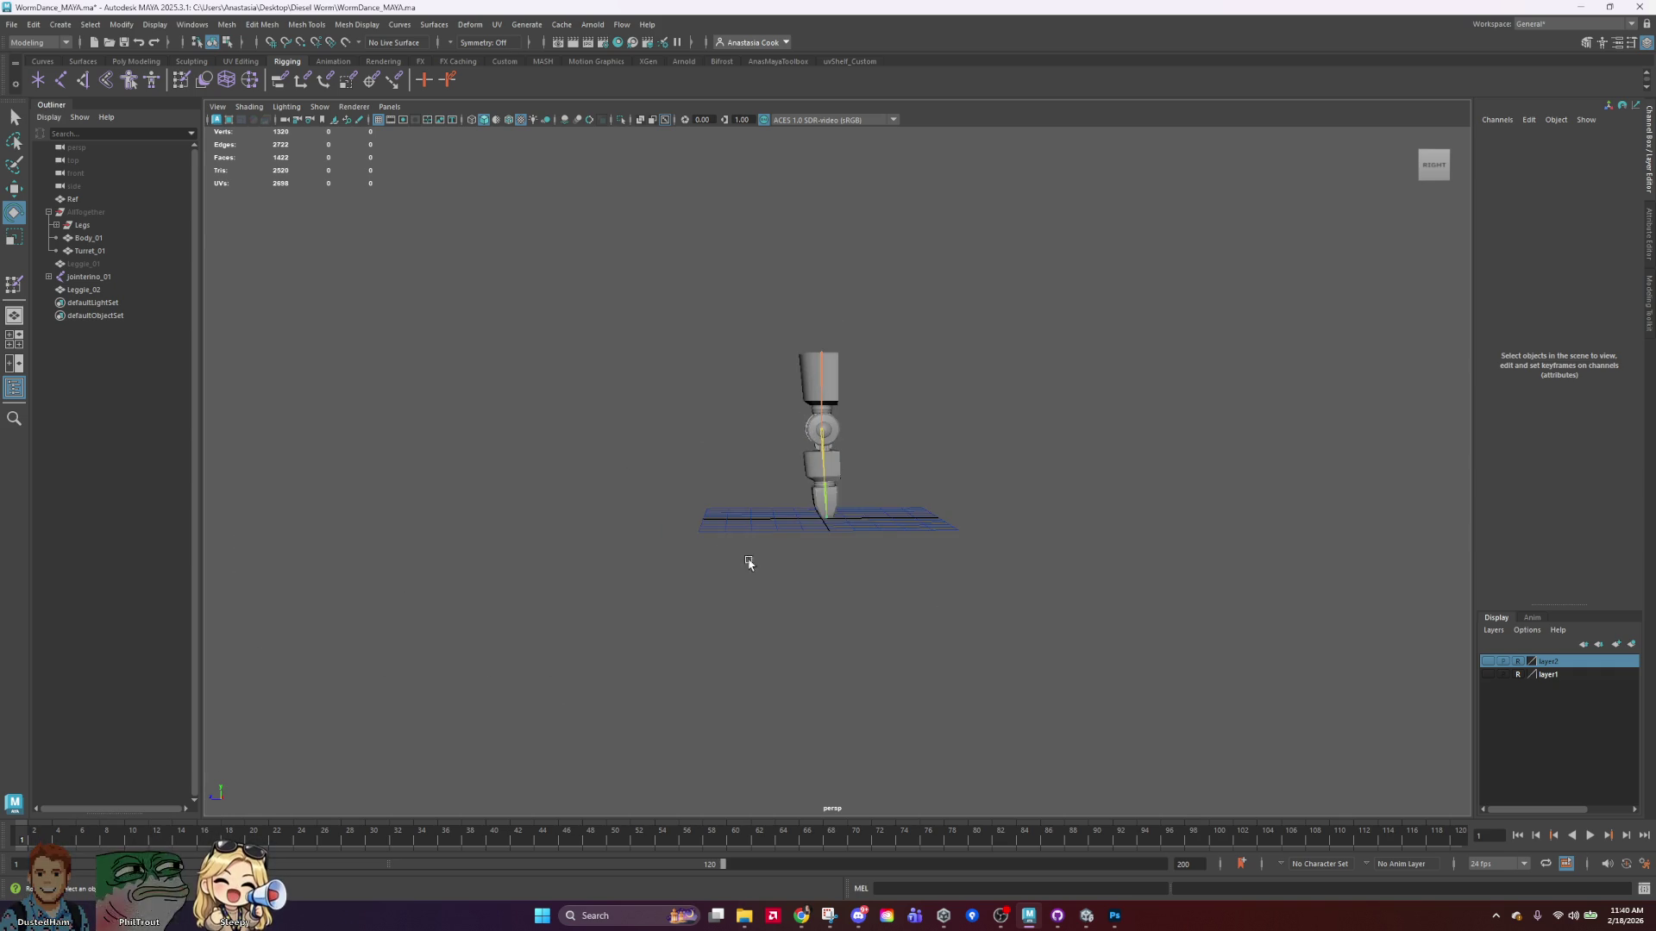
{"action": "scroll", "coordinate": [932, 591], "scroll_direction": "down", "scroll_amount": 2}
{"action": "mouse_move", "coordinate": [743, 518]}
{"action": "left_mouse_down", "text": "alt"}
{"action": "mouse_move", "coordinate": [773, 507]}
{"action": "mouse_move", "coordinate": [887, 540]}
{"action": "mouse_move", "coordinate": [827, 528]}
{"action": "left_mouse_up", "text": "alt"}
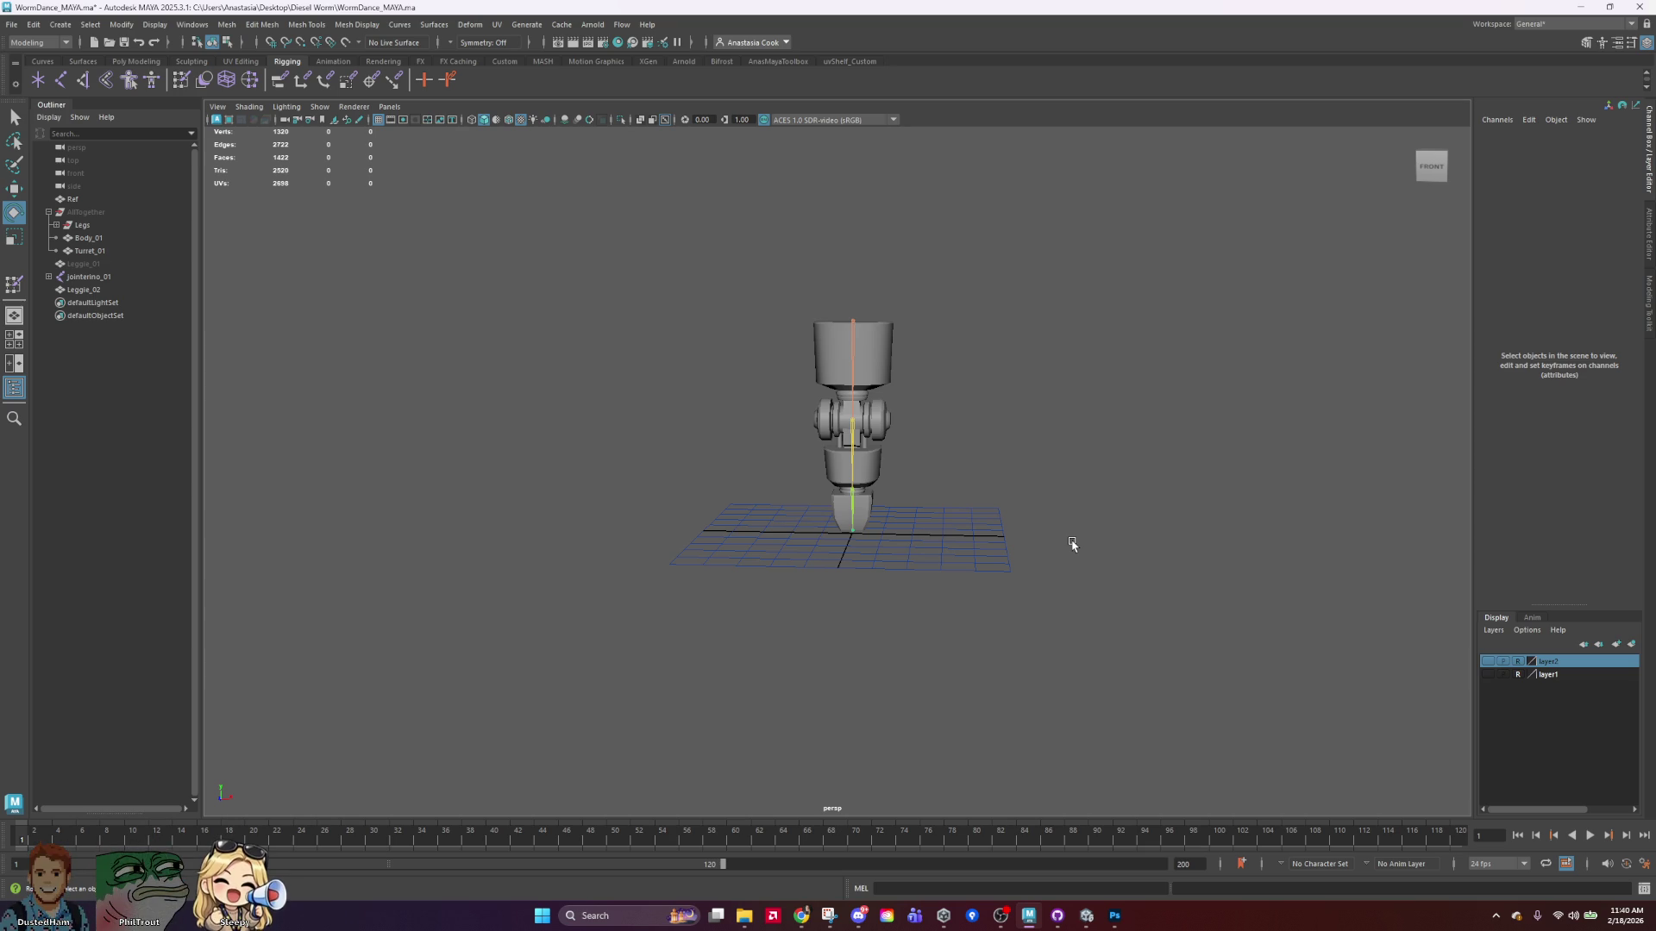
{"action": "scroll", "coordinate": [1115, 515], "scroll_direction": "down", "scroll_amount": 2}
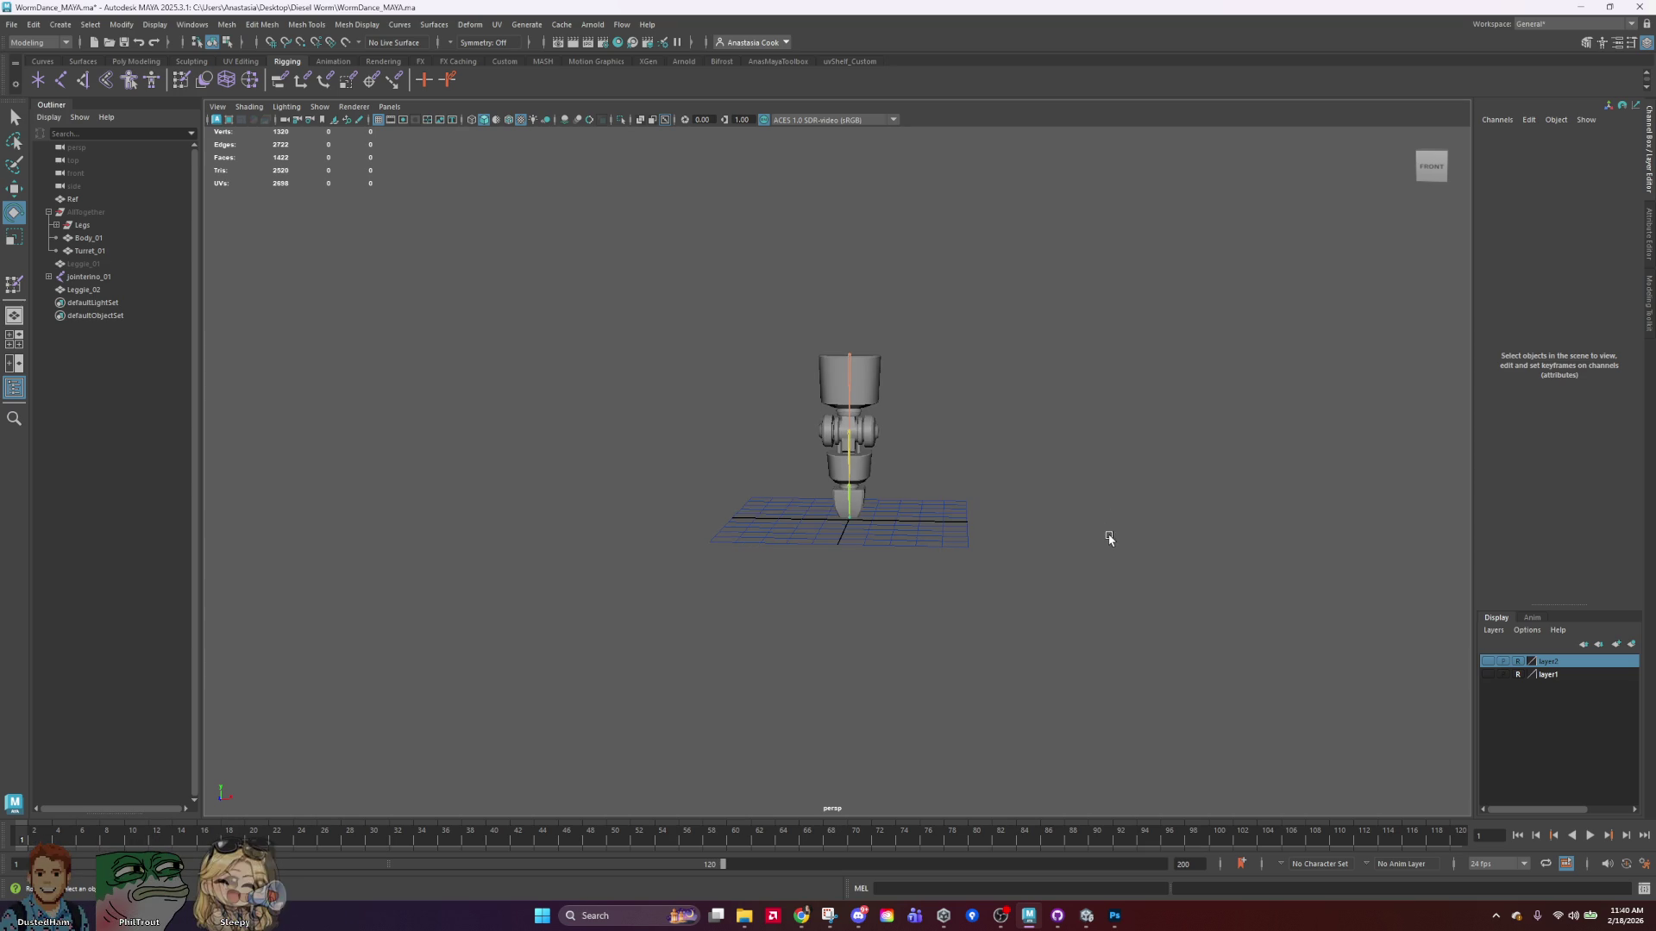
{"action": "scroll", "coordinate": [1104, 543], "scroll_direction": "up", "scroll_amount": 4}
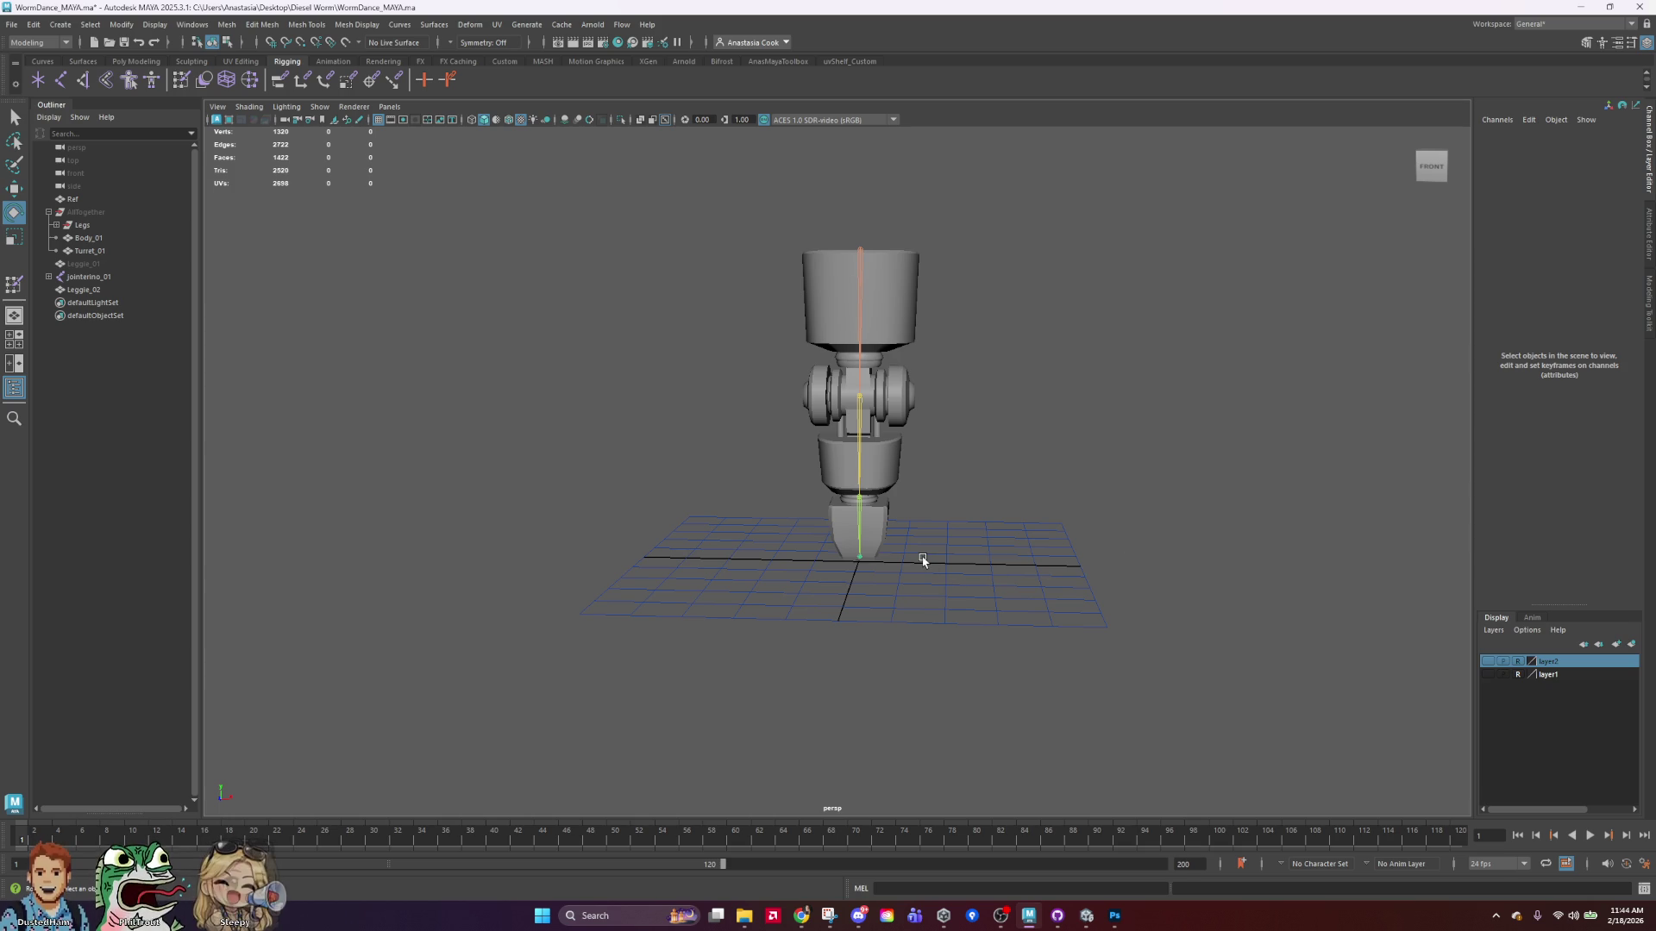
Test the skinning by bending the leg at jointerino_02, then undo the bend.
{"action": "mouse_move", "coordinate": [935, 569]}
{"action": "left_mouse_down", "text": "alt"}
{"action": "mouse_move", "coordinate": [894, 380]}
{"action": "mouse_move", "coordinate": [800, 503]}
{"action": "mouse_move", "coordinate": [829, 496]}
{"action": "left_mouse_up", "text": "alt"}
{"action": "left_click", "coordinate": [812, 457]}
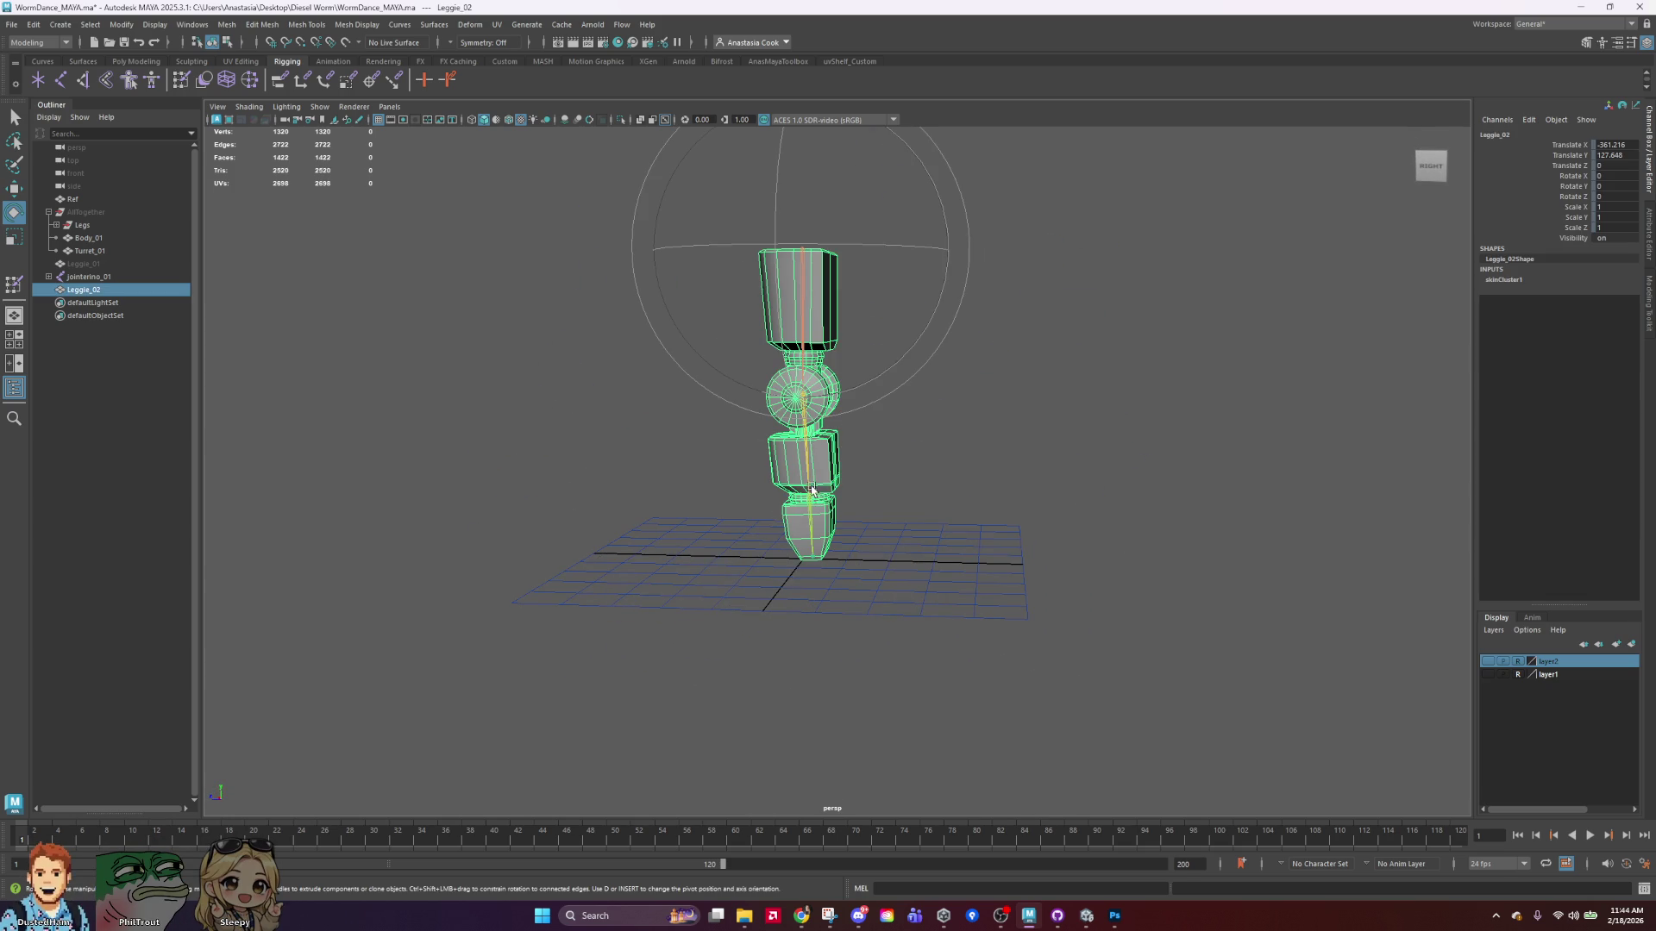
{"action": "left_click", "coordinate": [809, 477]}
{"action": "scroll", "coordinate": [880, 491], "scroll_direction": "up", "scroll_amount": 3}
{"action": "mouse_move", "coordinate": [902, 358]}
{"action": "left_mouse_down"}
{"action": "mouse_move", "coordinate": [894, 519]}
{"action": "mouse_move", "coordinate": [1231, 484]}
{"action": "mouse_move", "coordinate": [1249, 518]}
{"action": "mouse_move", "coordinate": [1032, 491]}
{"action": "mouse_move", "coordinate": [920, 500]}
{"action": "left_mouse_up"}
{"action": "key", "text": "ctrl+z"}
{"action": "left_click", "coordinate": [1020, 514]}
{"action": "scroll", "coordinate": [1027, 509], "scroll_direction": "down", "scroll_amount": 5}
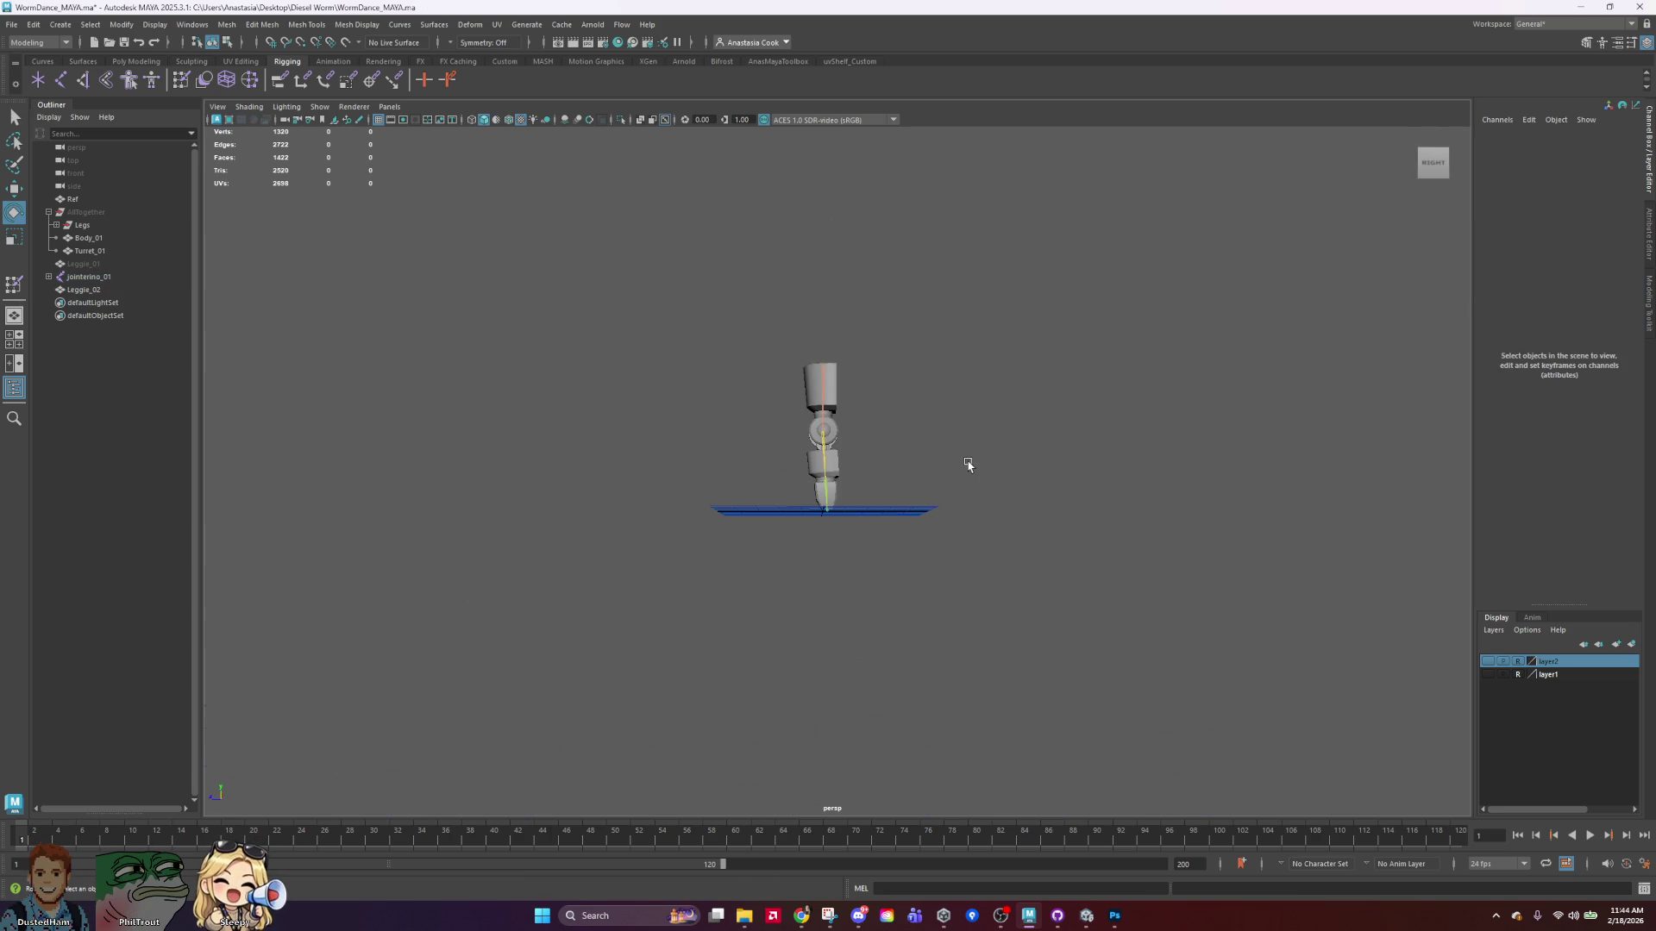
Orbit to the leg's side and drag the Discord reference viewer over the viewport.
{"action": "mouse_move", "coordinate": [967, 464]}
{"action": "left_mouse_down", "text": "alt"}
{"action": "mouse_move", "coordinate": [987, 484]}
{"action": "mouse_move", "coordinate": [931, 491]}
{"action": "mouse_move", "coordinate": [997, 518]}
{"action": "mouse_move", "coordinate": [895, 594]}
{"action": "mouse_move", "coordinate": [1046, 603]}
{"action": "mouse_move", "coordinate": [1026, 582]}
{"action": "left_mouse_up", "text": "alt"}
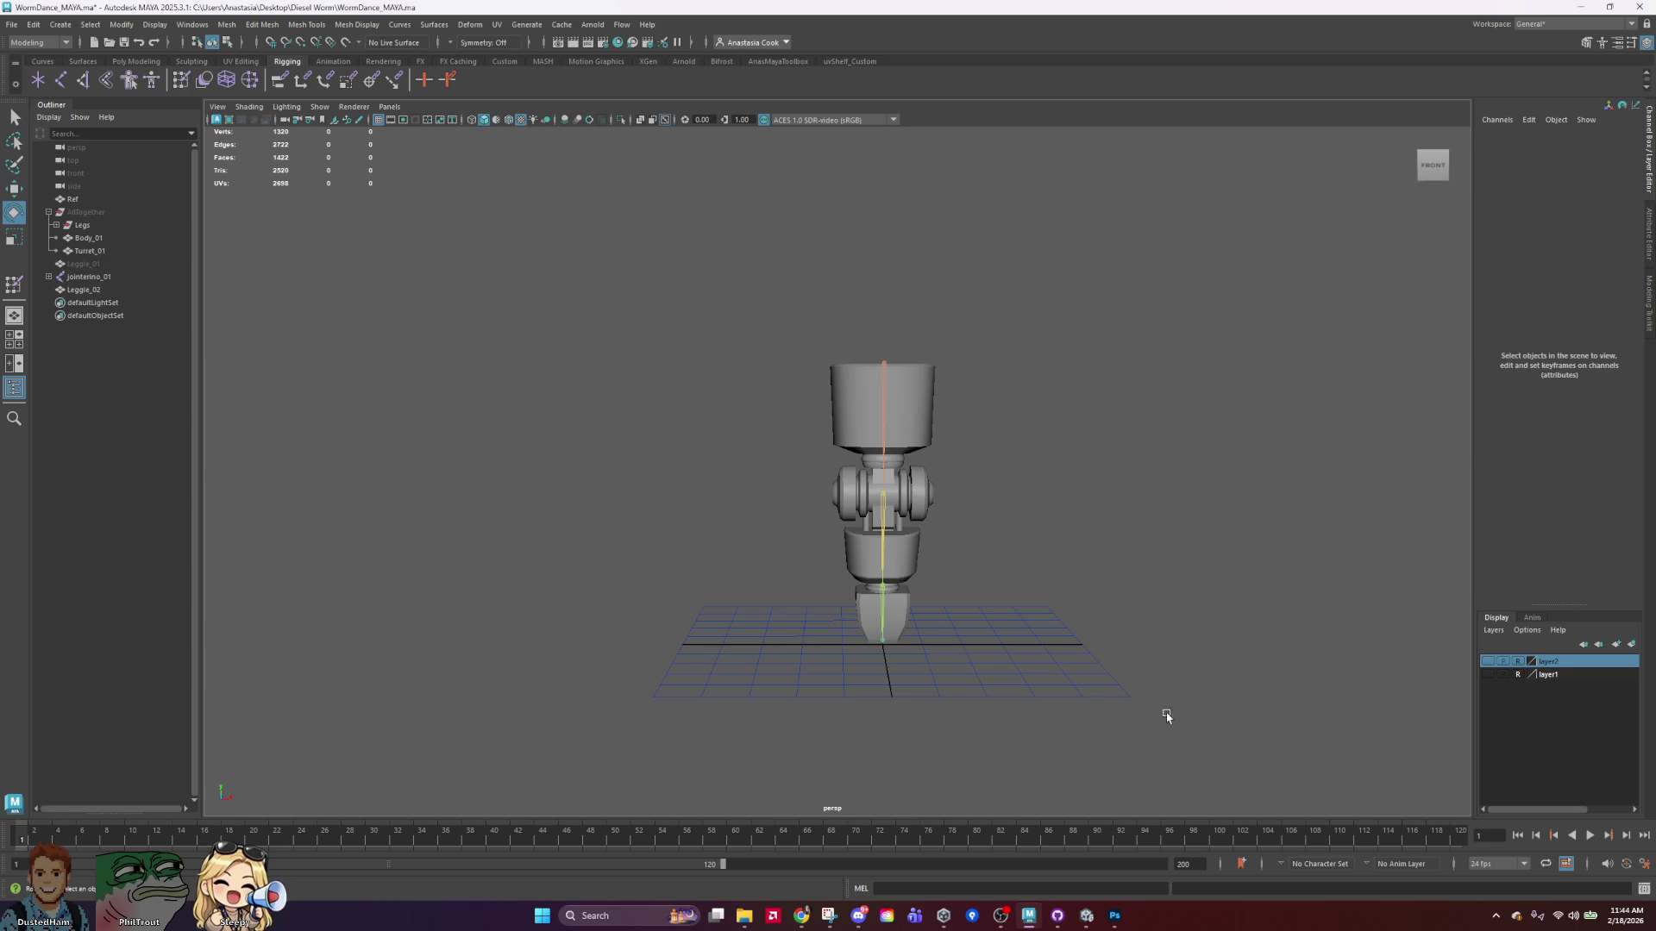
{"action": "mouse_move", "coordinate": [1090, 632]}
{"action": "left_mouse_down", "text": "alt"}
{"action": "mouse_move", "coordinate": [962, 615]}
{"action": "mouse_move", "coordinate": [888, 629]}
{"action": "mouse_move", "coordinate": [935, 629]}
{"action": "left_mouse_up", "text": "alt"}
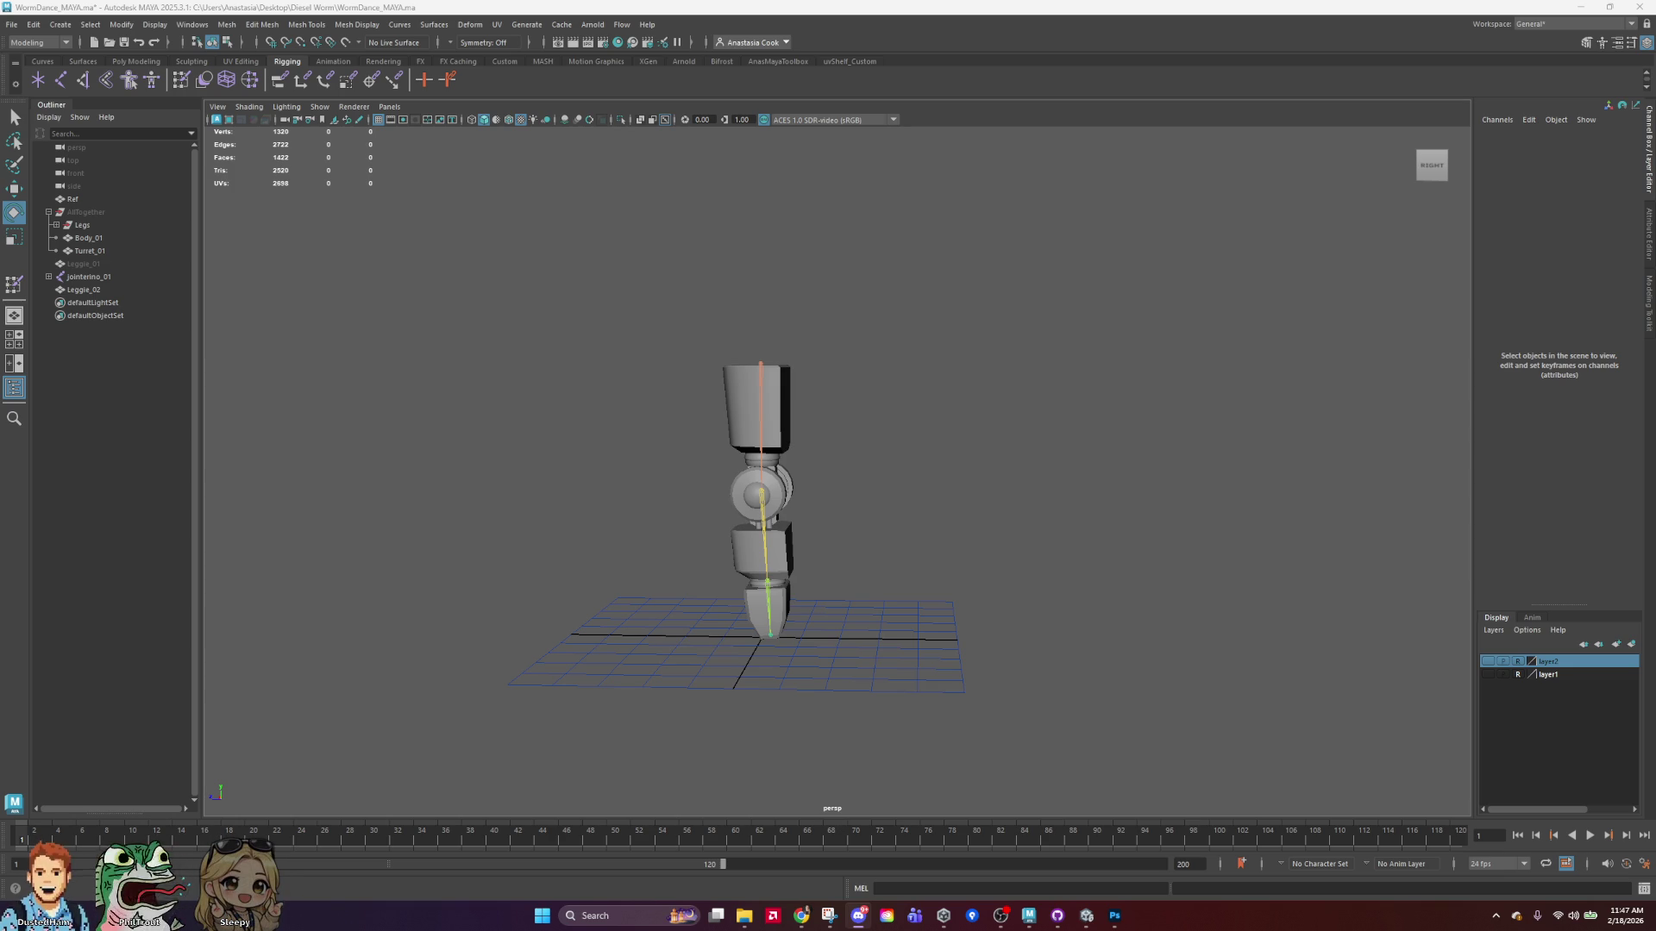
{"action": "left_click_drag", "start_coordinate": [0, 79], "coordinate": [524, 85]}
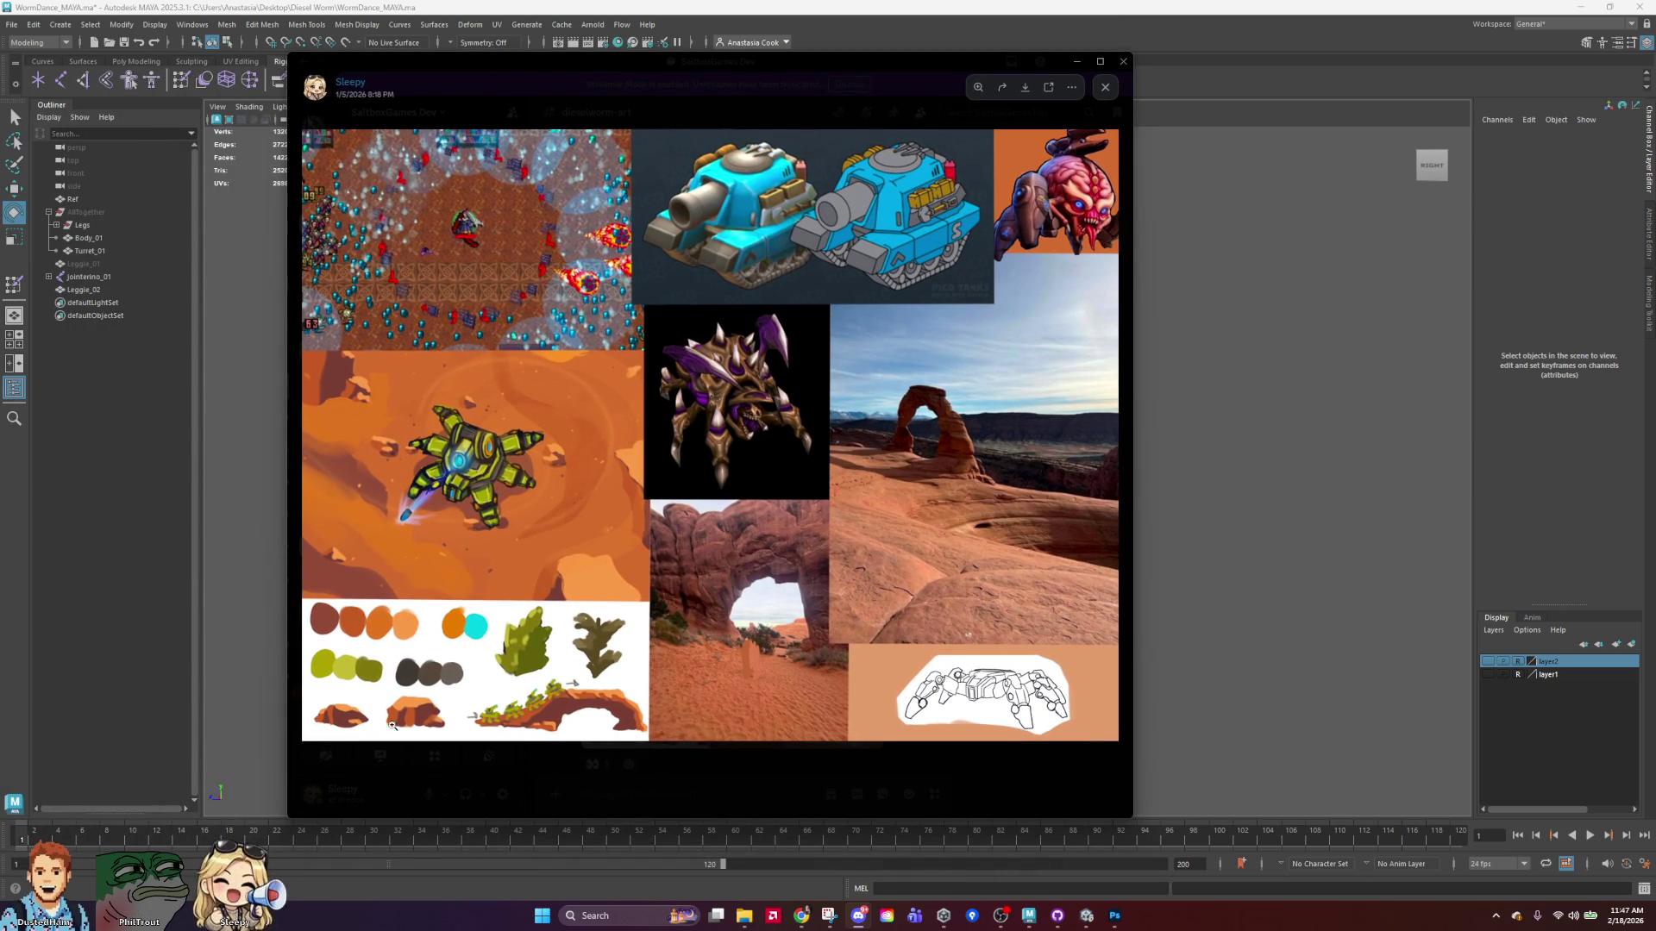
Zoom into the ship and palette sketches and an arch photo, then shift the viewer aside.
{"action": "left_click", "coordinate": [422, 683]}
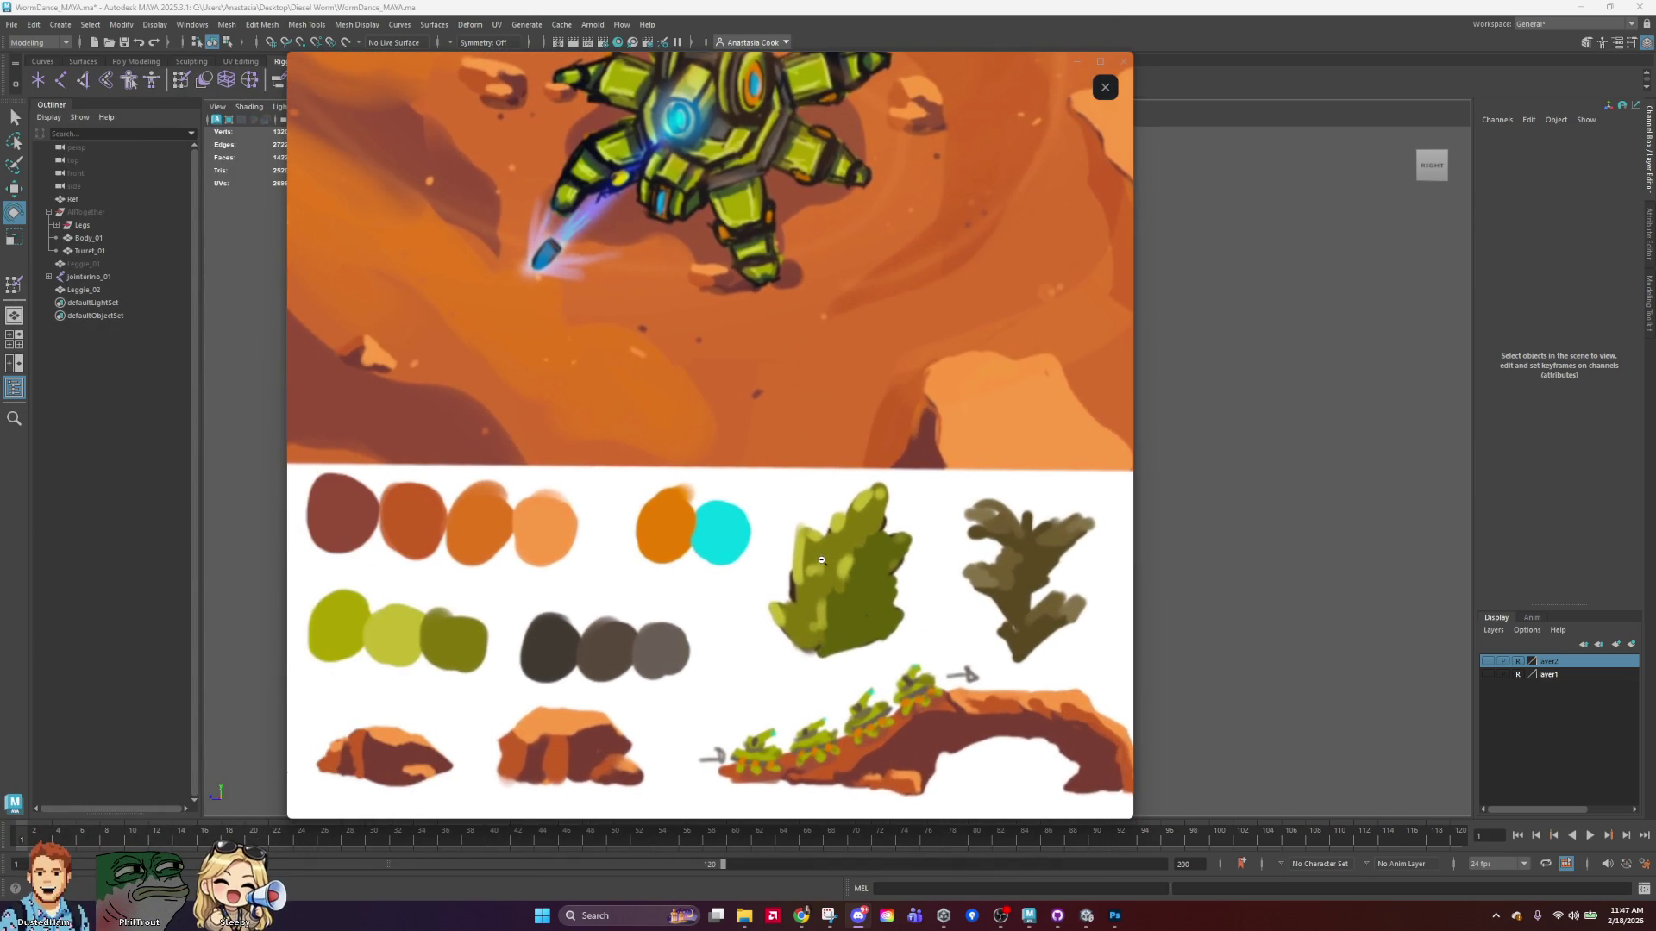
{"action": "left_click_drag", "start_coordinate": [951, 737], "coordinate": [780, 768]}
{"action": "left_click", "coordinate": [780, 621]}
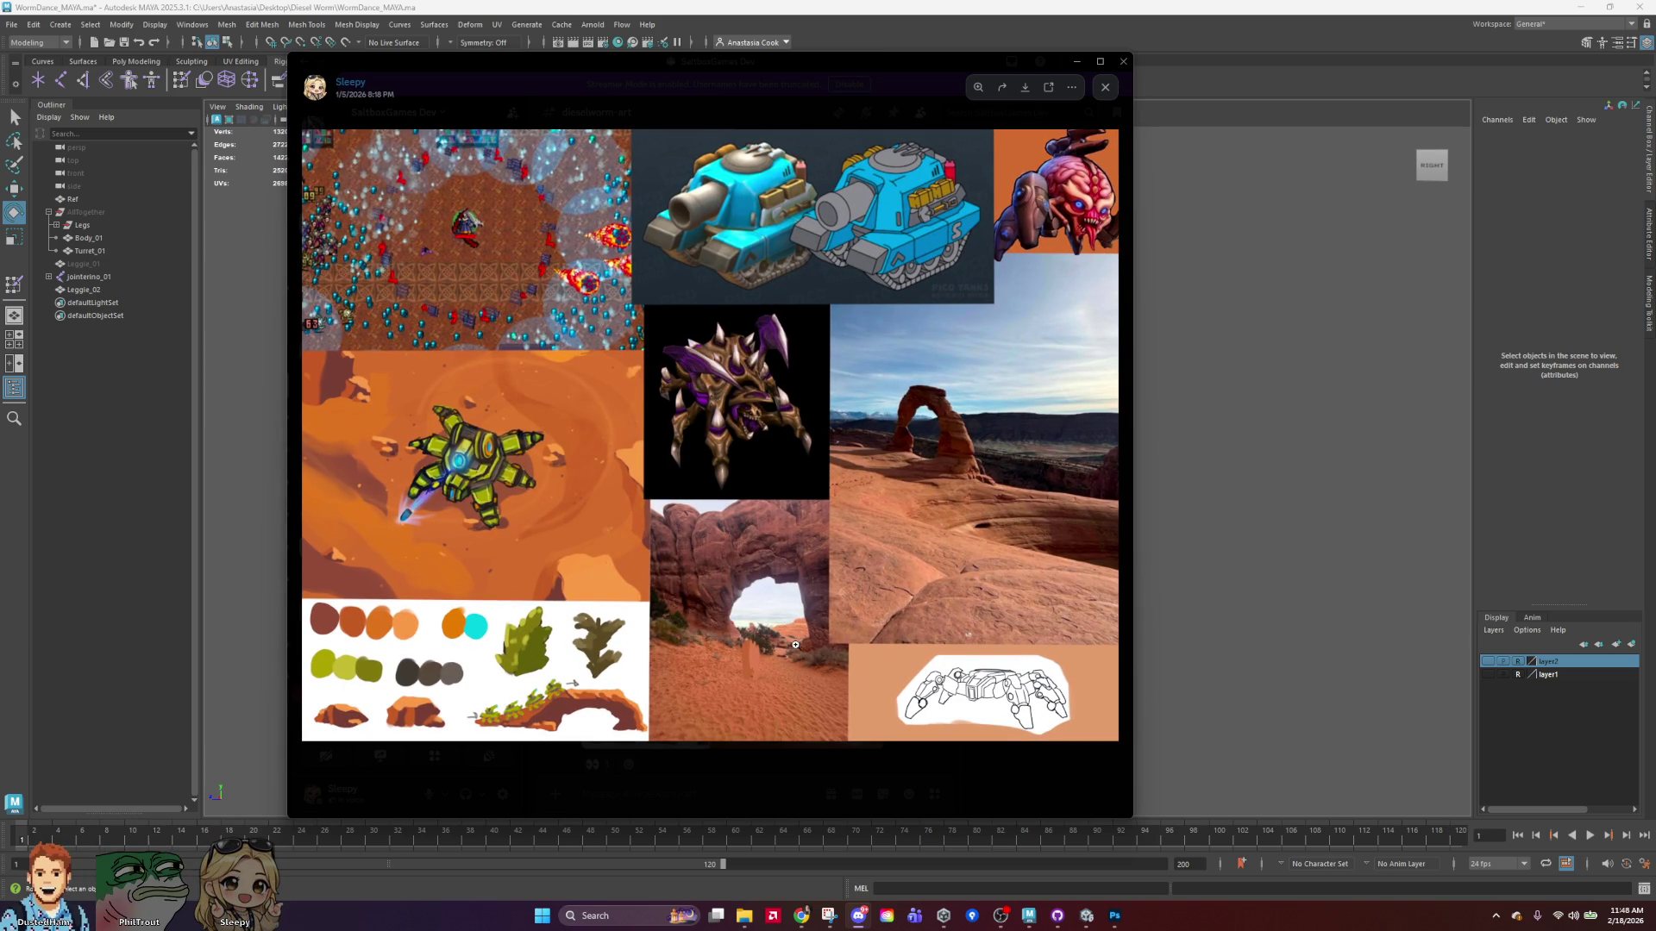
{"action": "left_click", "coordinate": [750, 671]}
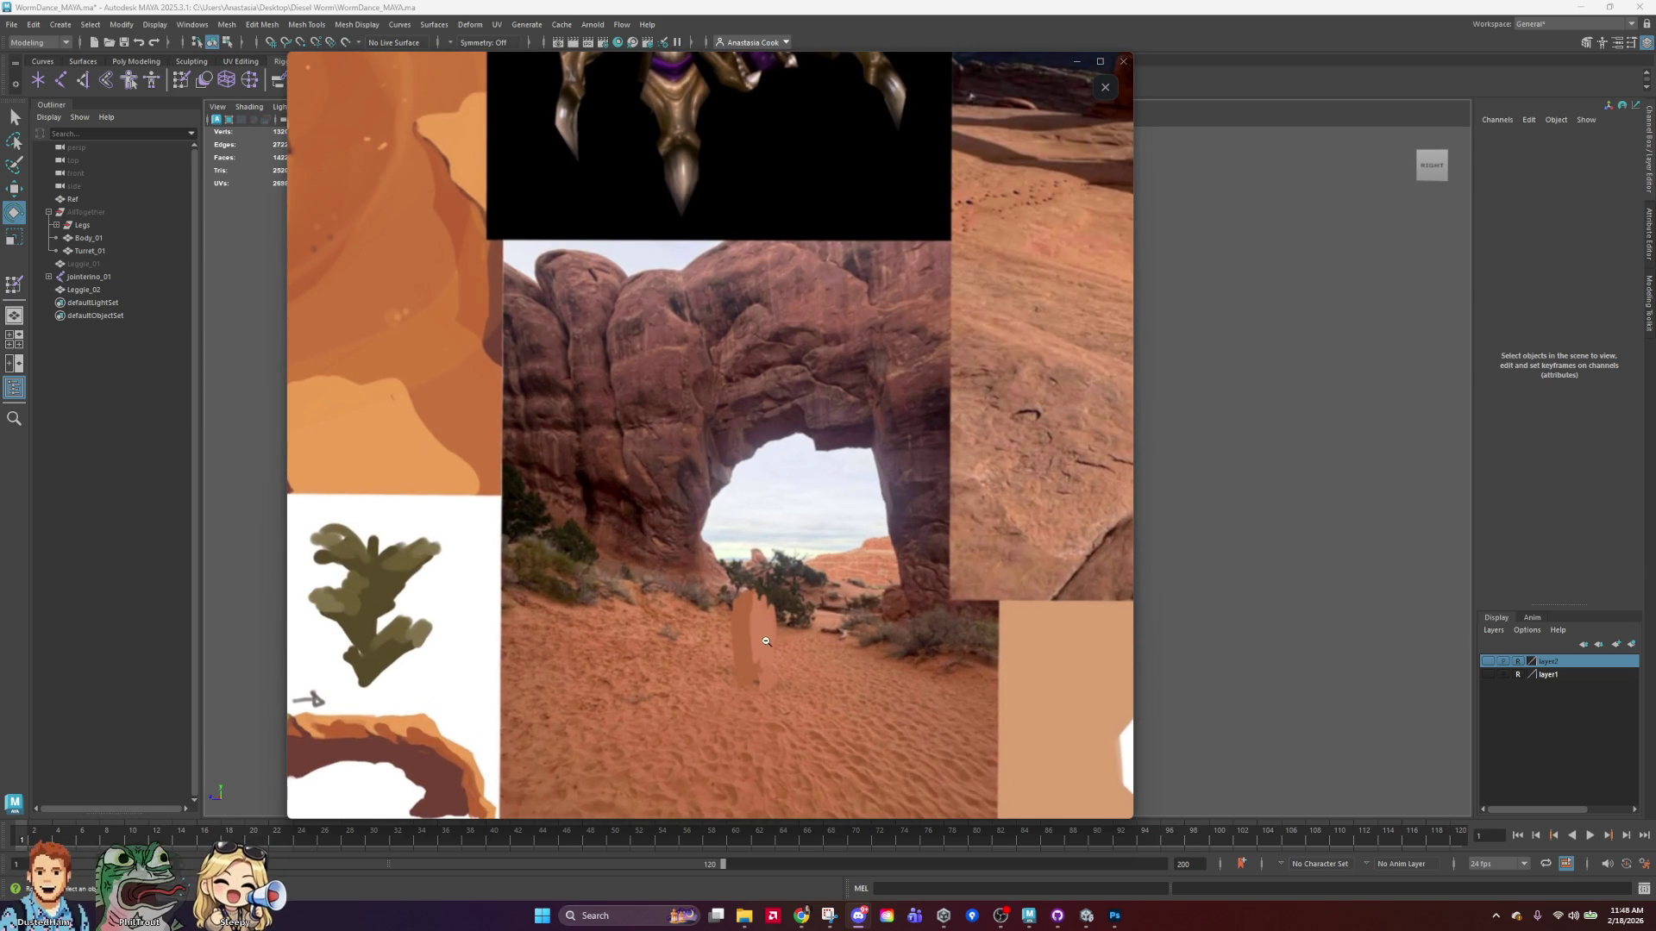
{"action": "left_click", "coordinate": [770, 613]}
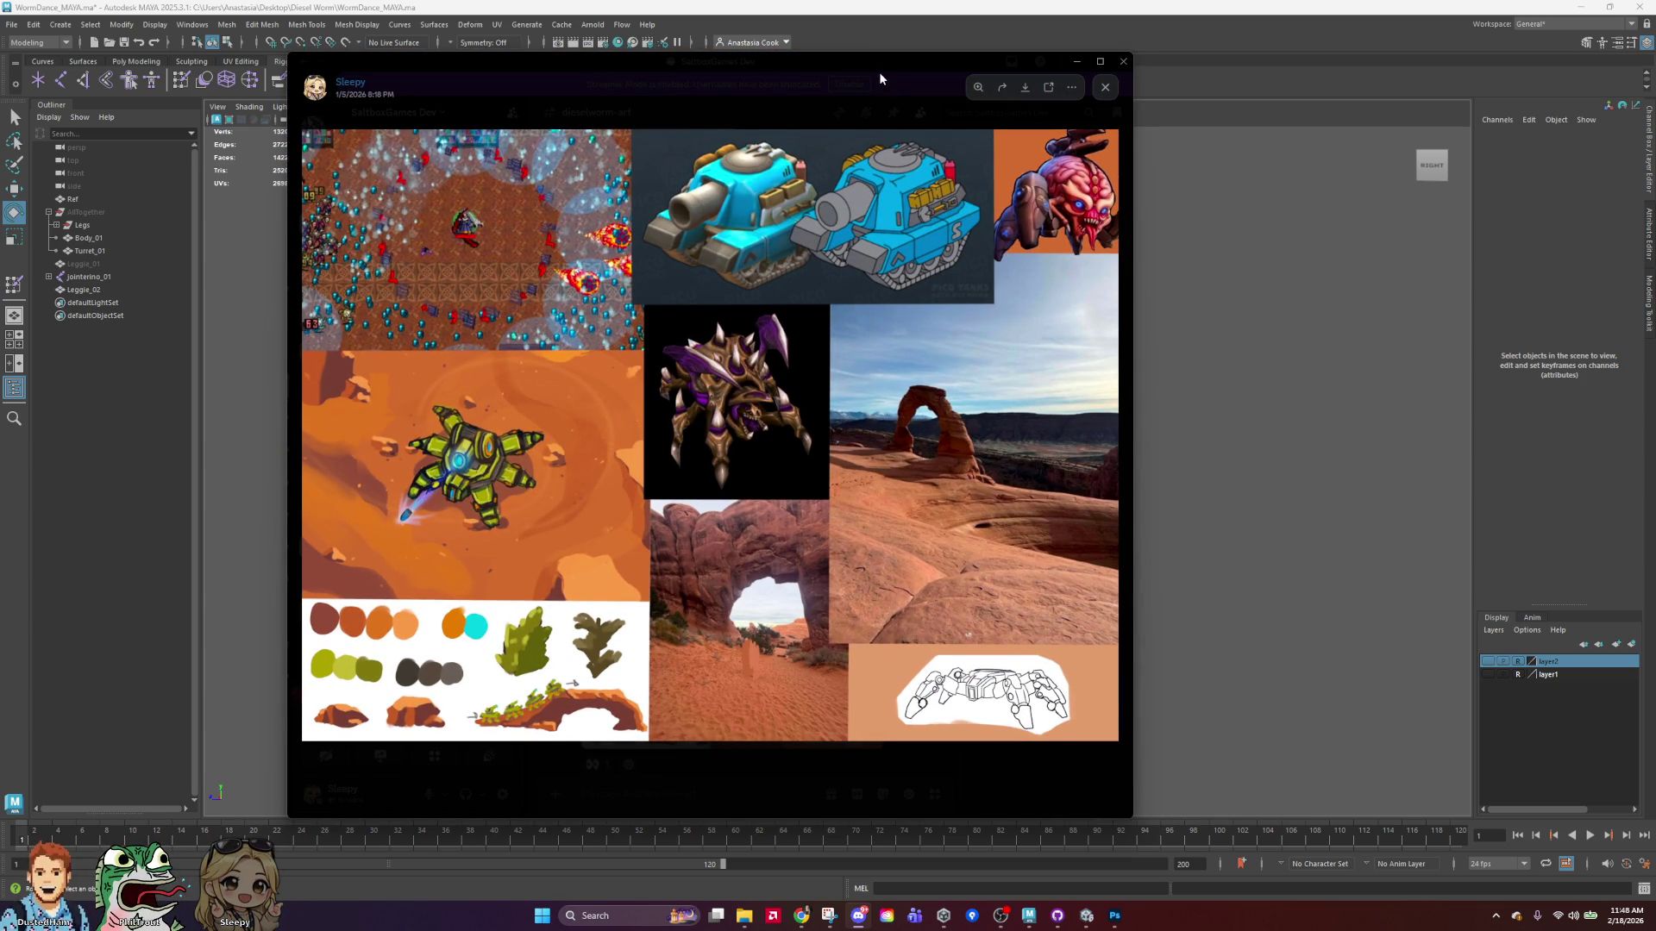
{"action": "mouse_move", "coordinate": [756, 55]}
{"action": "left_mouse_down"}
{"action": "mouse_move", "coordinate": [0, 164]}
{"action": "mouse_move", "coordinate": [0, 259]}
{"action": "mouse_move", "coordinate": [832, 74]}
{"action": "left_mouse_up"}
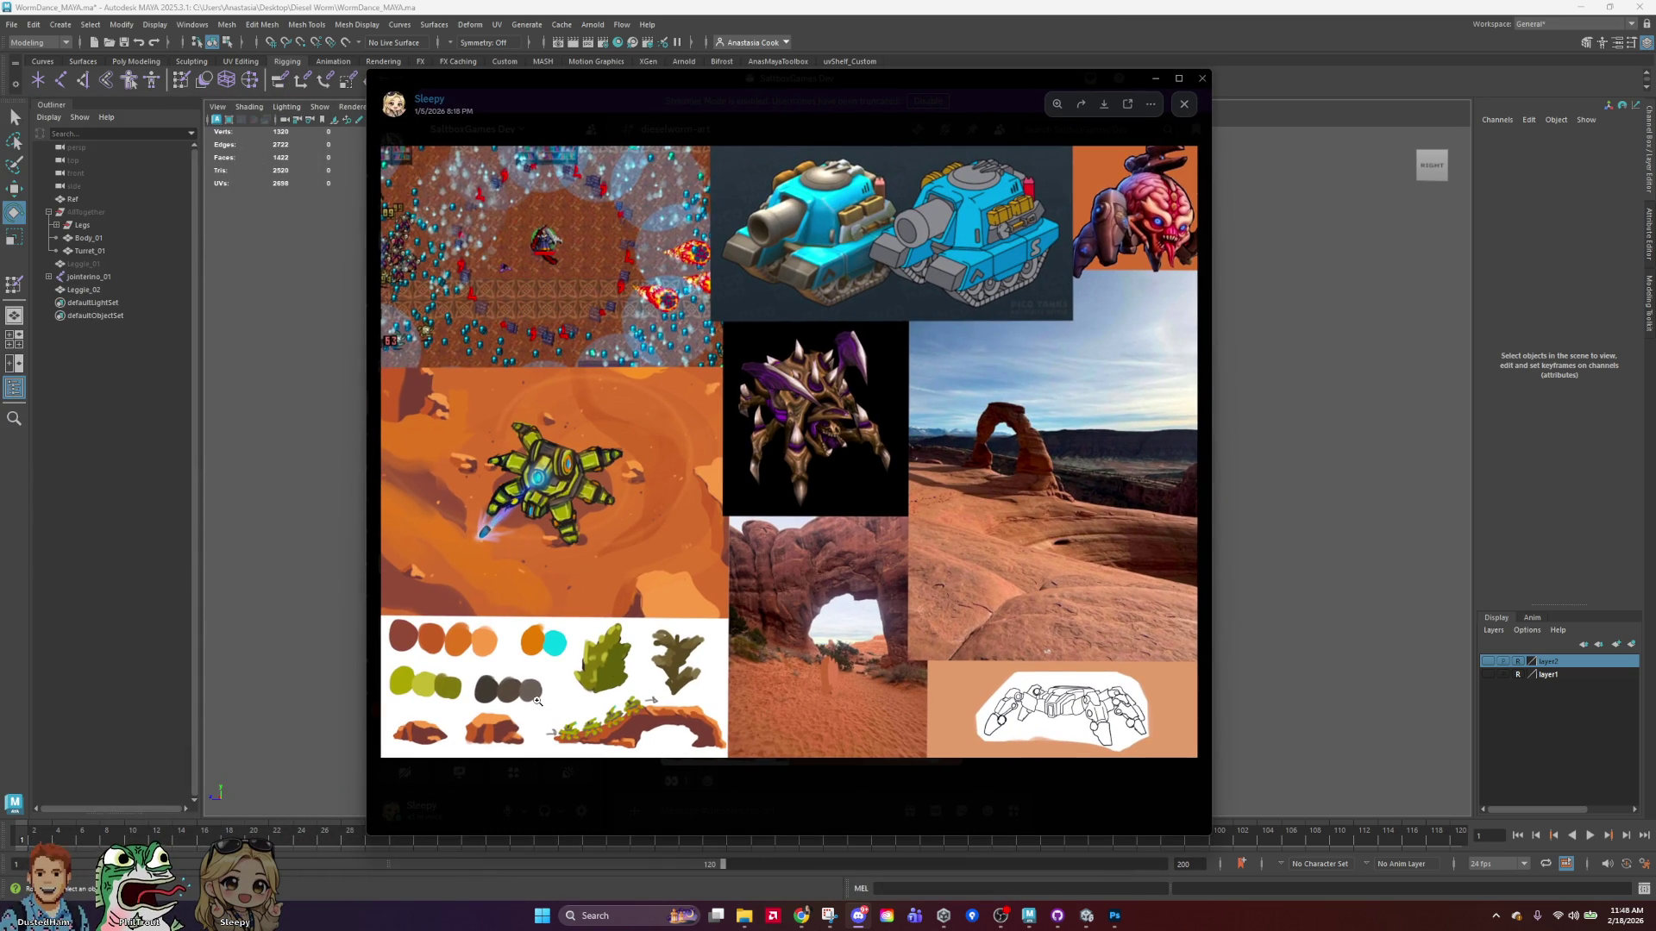
Zoom in on the Delicate Arch photo, then move the viewer off screen.
{"action": "left_click", "coordinate": [906, 638]}
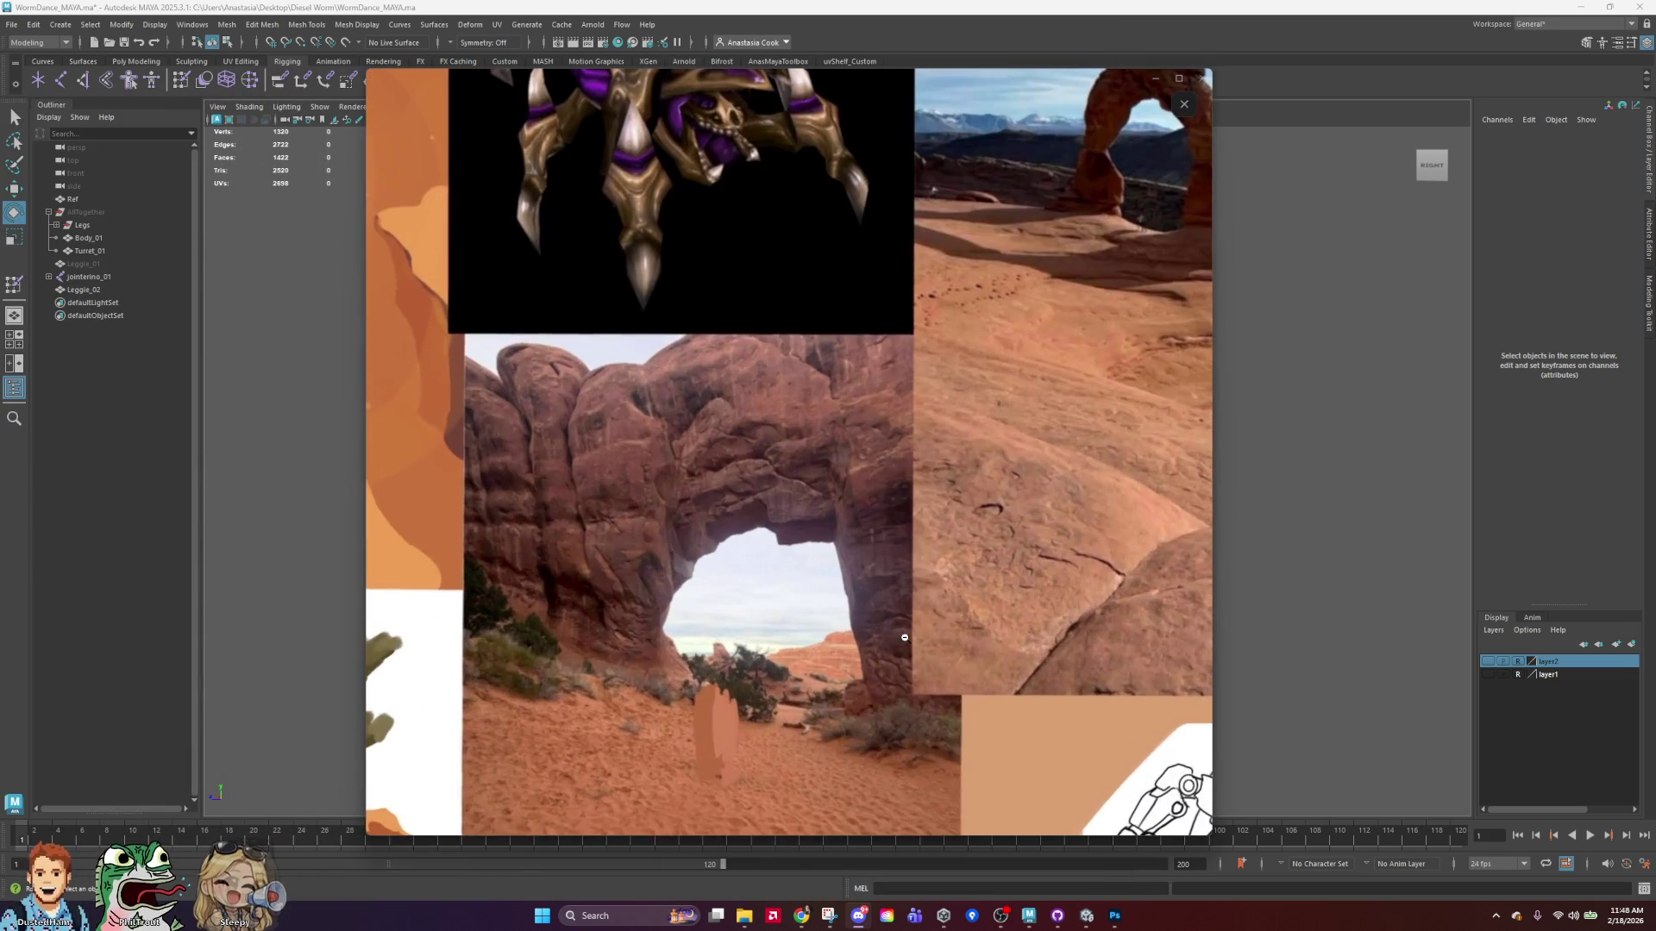
{"action": "left_click", "coordinate": [905, 637]}
{"action": "left_click", "coordinate": [690, 448]}
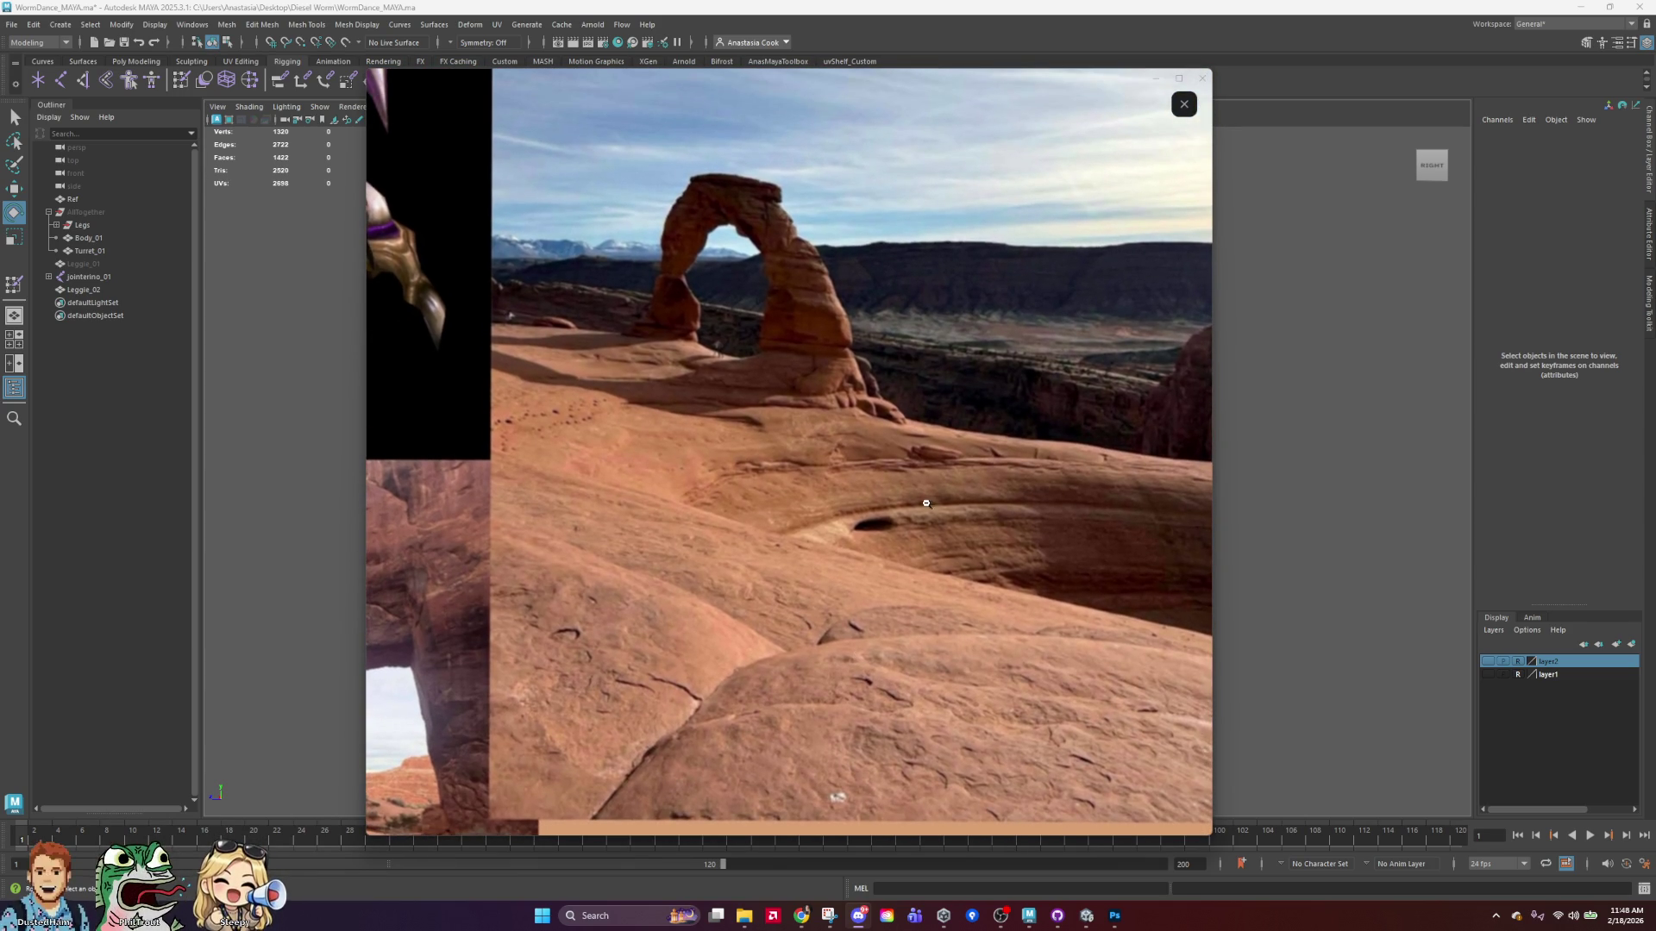
{"action": "left_click", "coordinate": [931, 496]}
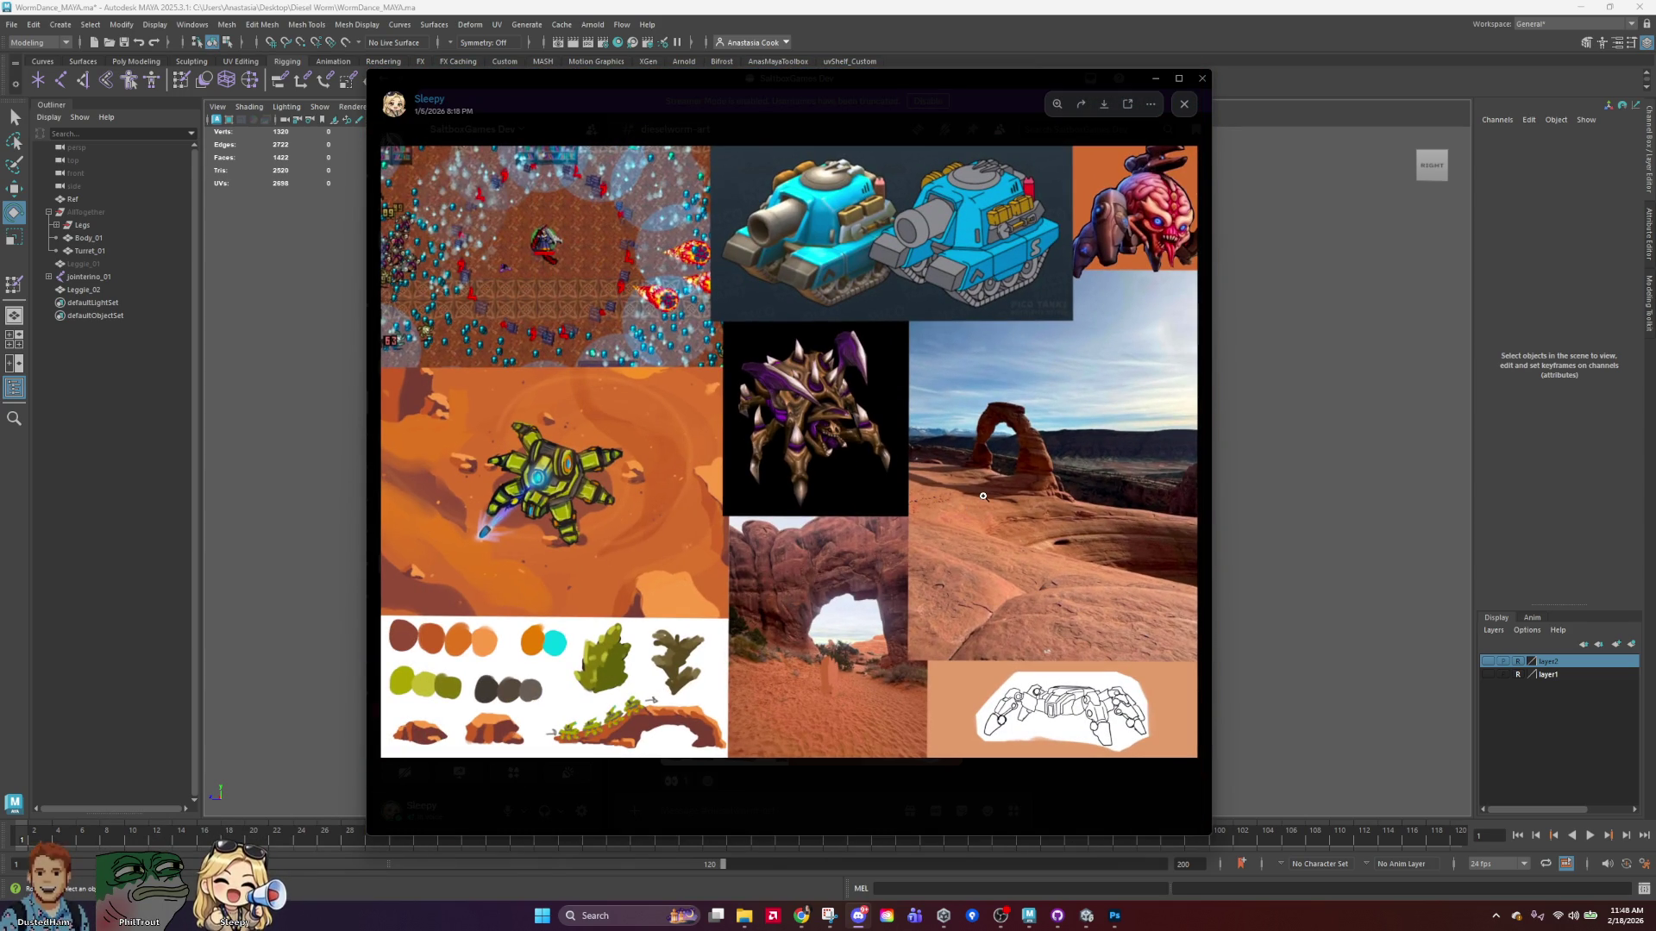
{"action": "mouse_move", "coordinate": [1015, 89]}
{"action": "left_mouse_down"}
{"action": "mouse_move", "coordinate": [229, 122]}
{"action": "mouse_move", "coordinate": [314, 214]}
{"action": "mouse_move", "coordinate": [0, 190]}
{"action": "left_mouse_up"}
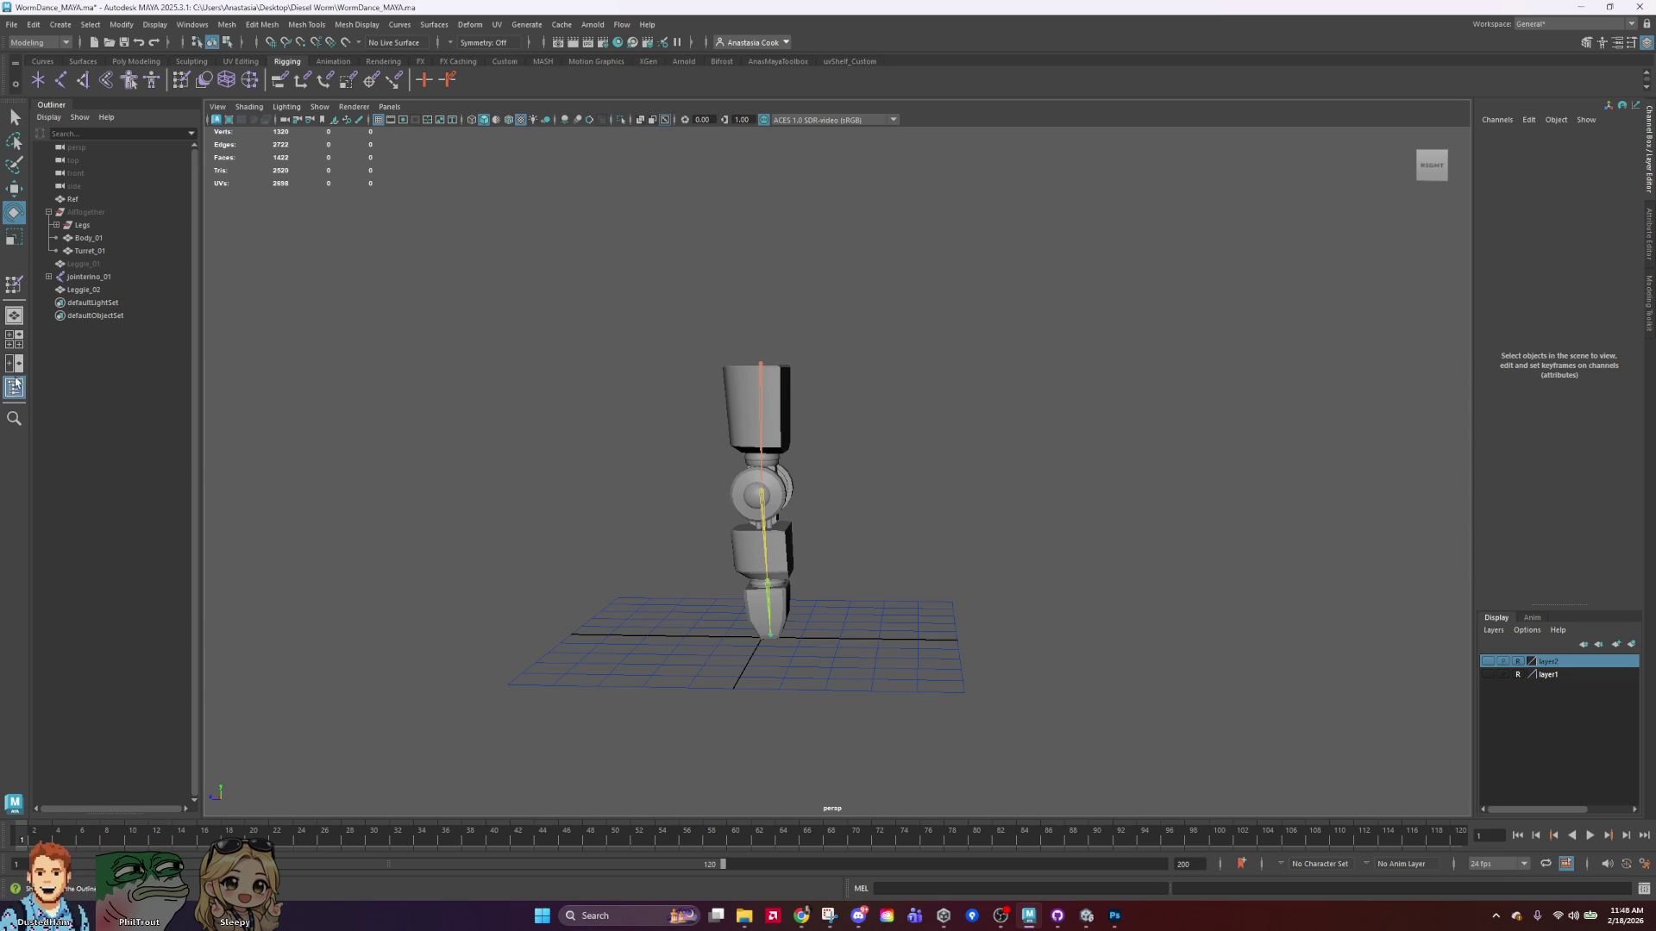
{"action": "key", "text": "alt+Tab"}
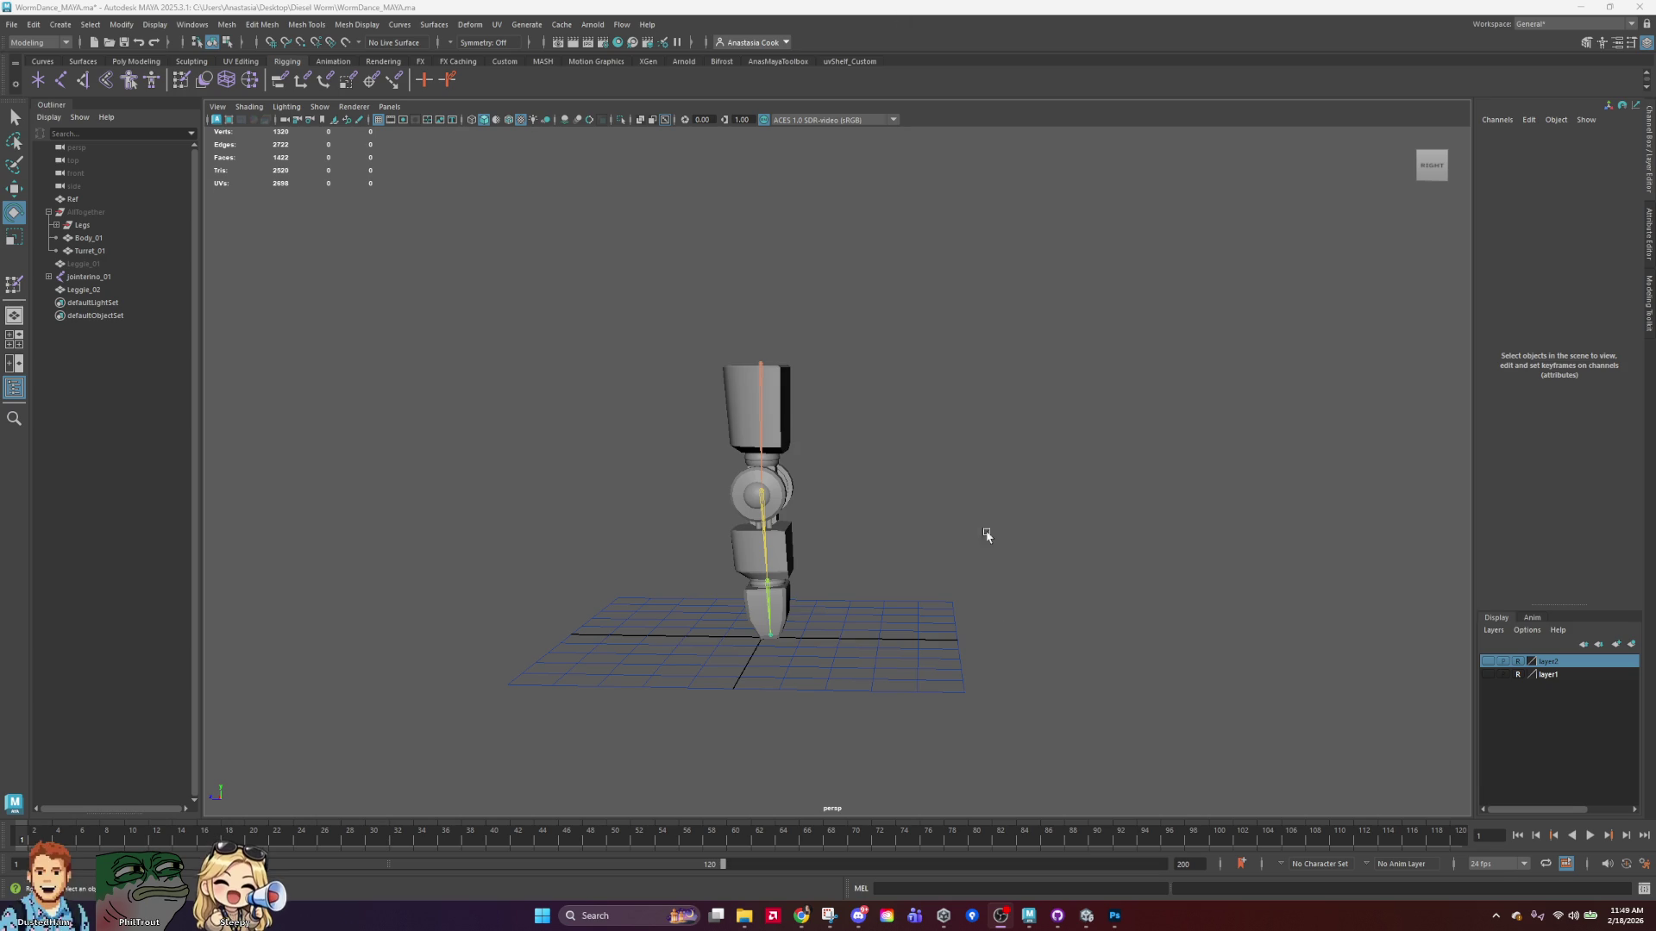
{"action": "right_click_drag", "start_coordinate": [1001, 451], "coordinate": [883, 544], "text": "alt"}
{"action": "mouse_move", "coordinate": [883, 543]}
{"action": "left_mouse_down", "text": "alt"}
{"action": "mouse_move", "coordinate": [1032, 531]}
{"action": "mouse_move", "coordinate": [1009, 536]}
{"action": "left_mouse_up", "text": "alt"}
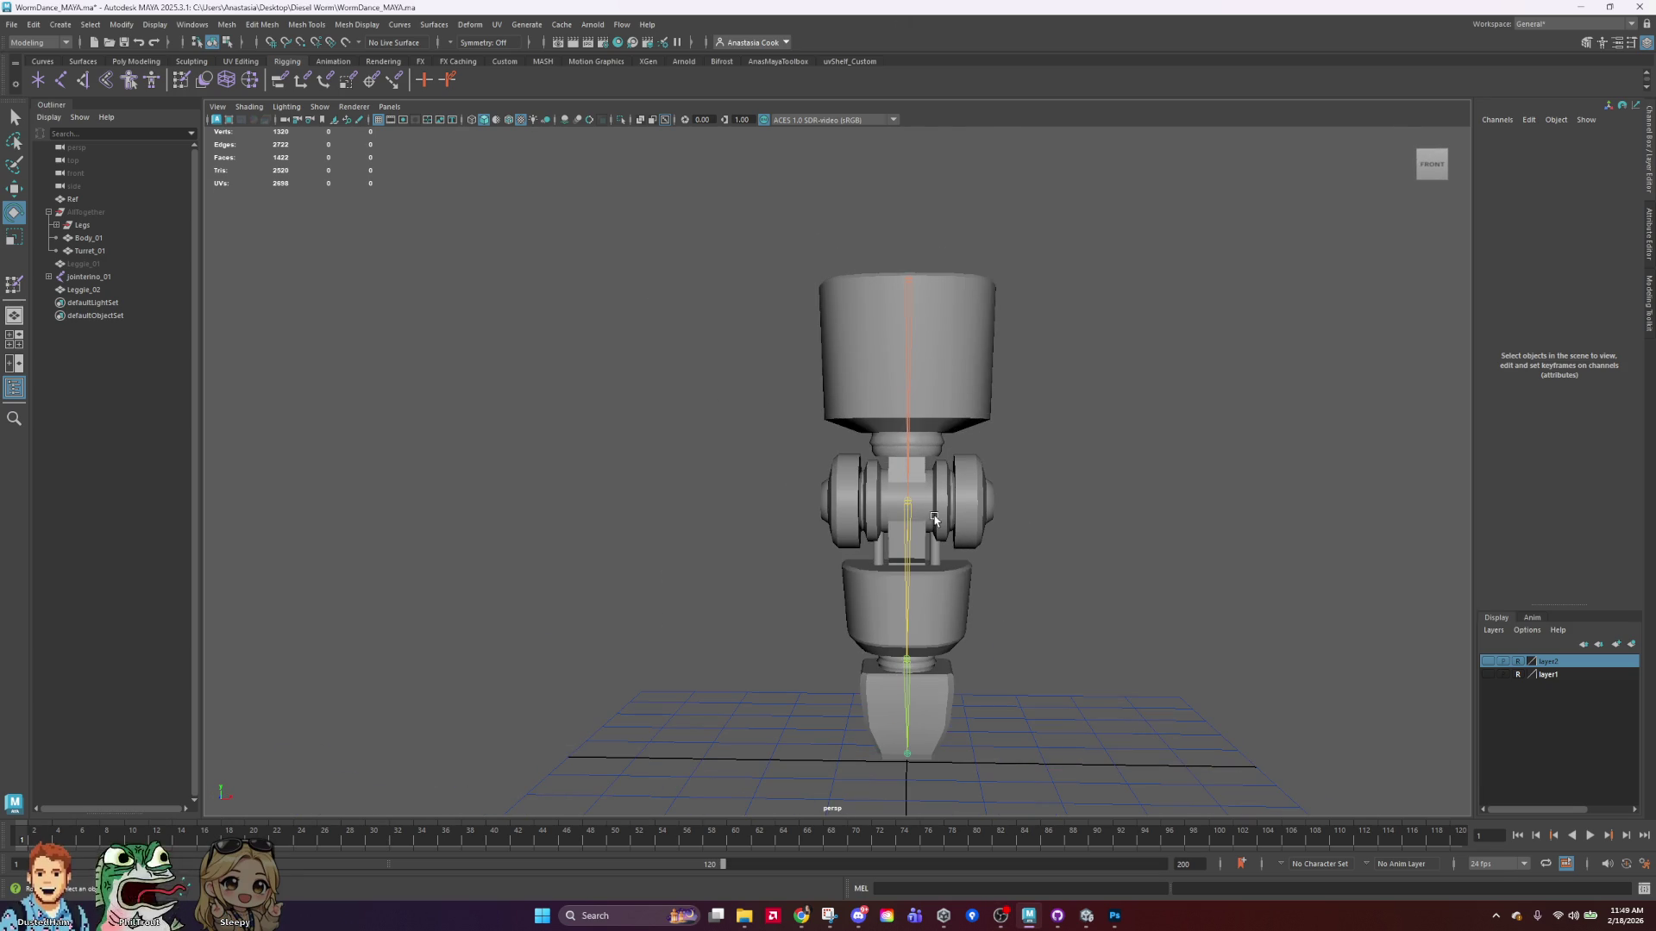
{"action": "left_click", "coordinate": [905, 524]}
{"action": "mouse_move", "coordinate": [905, 489]}
{"action": "left_mouse_down"}
{"action": "mouse_move", "coordinate": [923, 681]}
{"action": "mouse_move", "coordinate": [886, 428]}
{"action": "mouse_move", "coordinate": [899, 290]}
{"action": "left_mouse_up"}
{"action": "key", "text": "ctrl+z"}
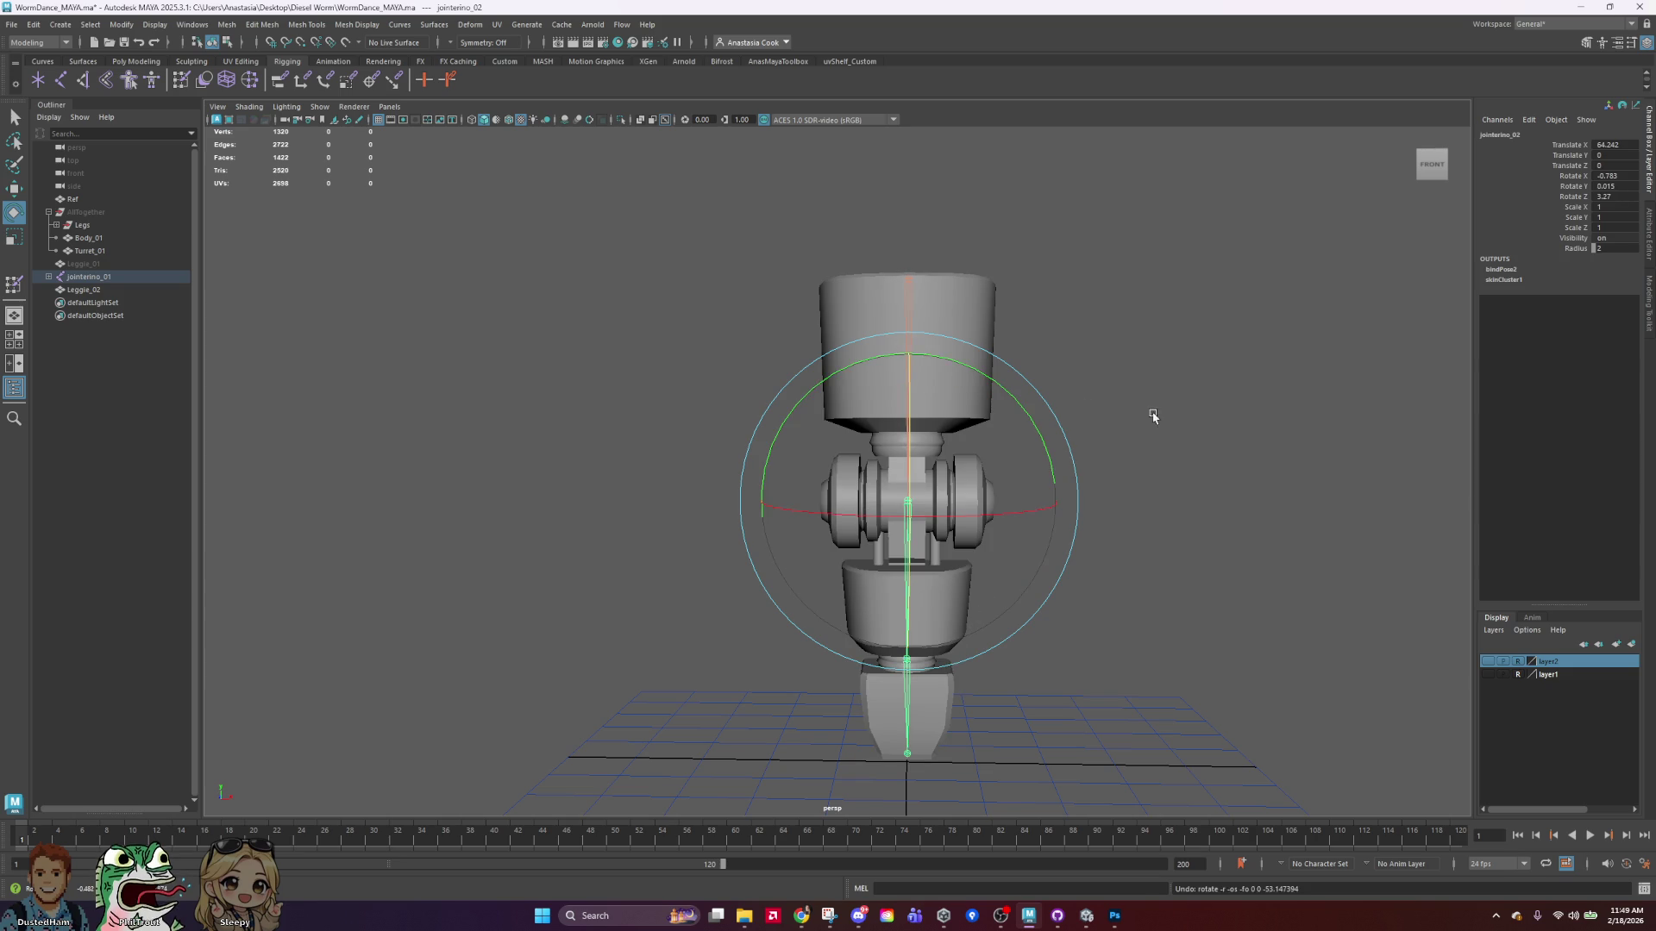
{"action": "left_click", "coordinate": [1193, 650]}
{"action": "mouse_move", "coordinate": [1268, 669]}
{"action": "left_mouse_down", "text": "alt"}
{"action": "mouse_move", "coordinate": [987, 692]}
{"action": "mouse_move", "coordinate": [1157, 687]}
{"action": "left_mouse_up", "text": "alt"}
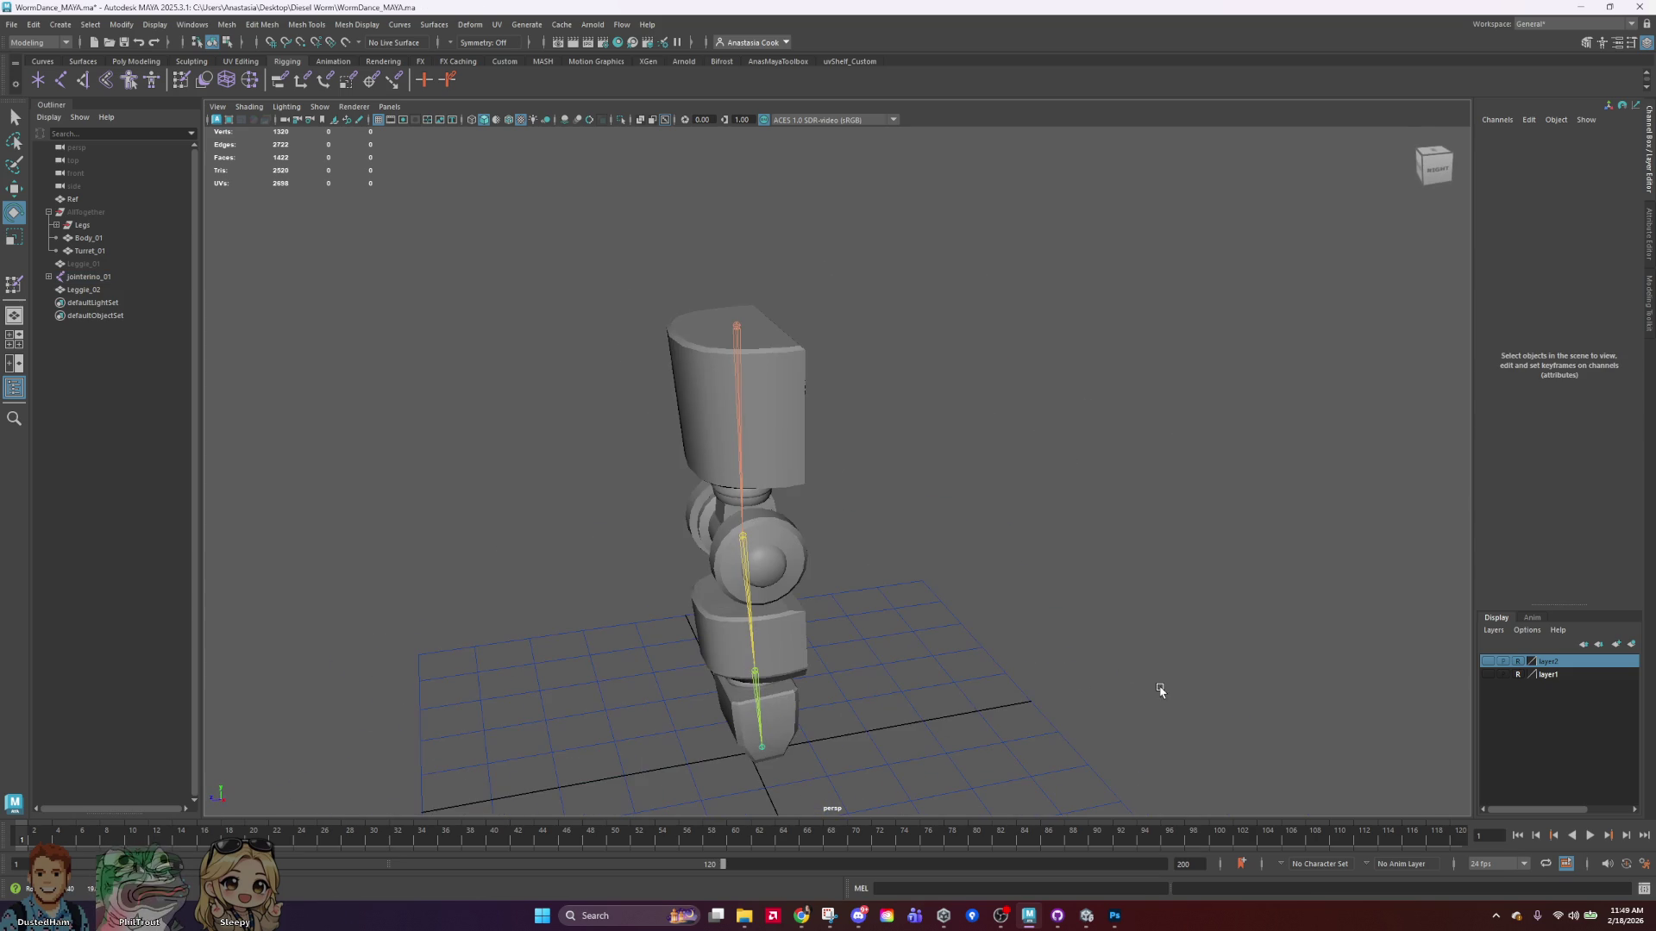
{"action": "left_click", "coordinate": [794, 379]}
{"action": "left_click", "coordinate": [1235, 455]}
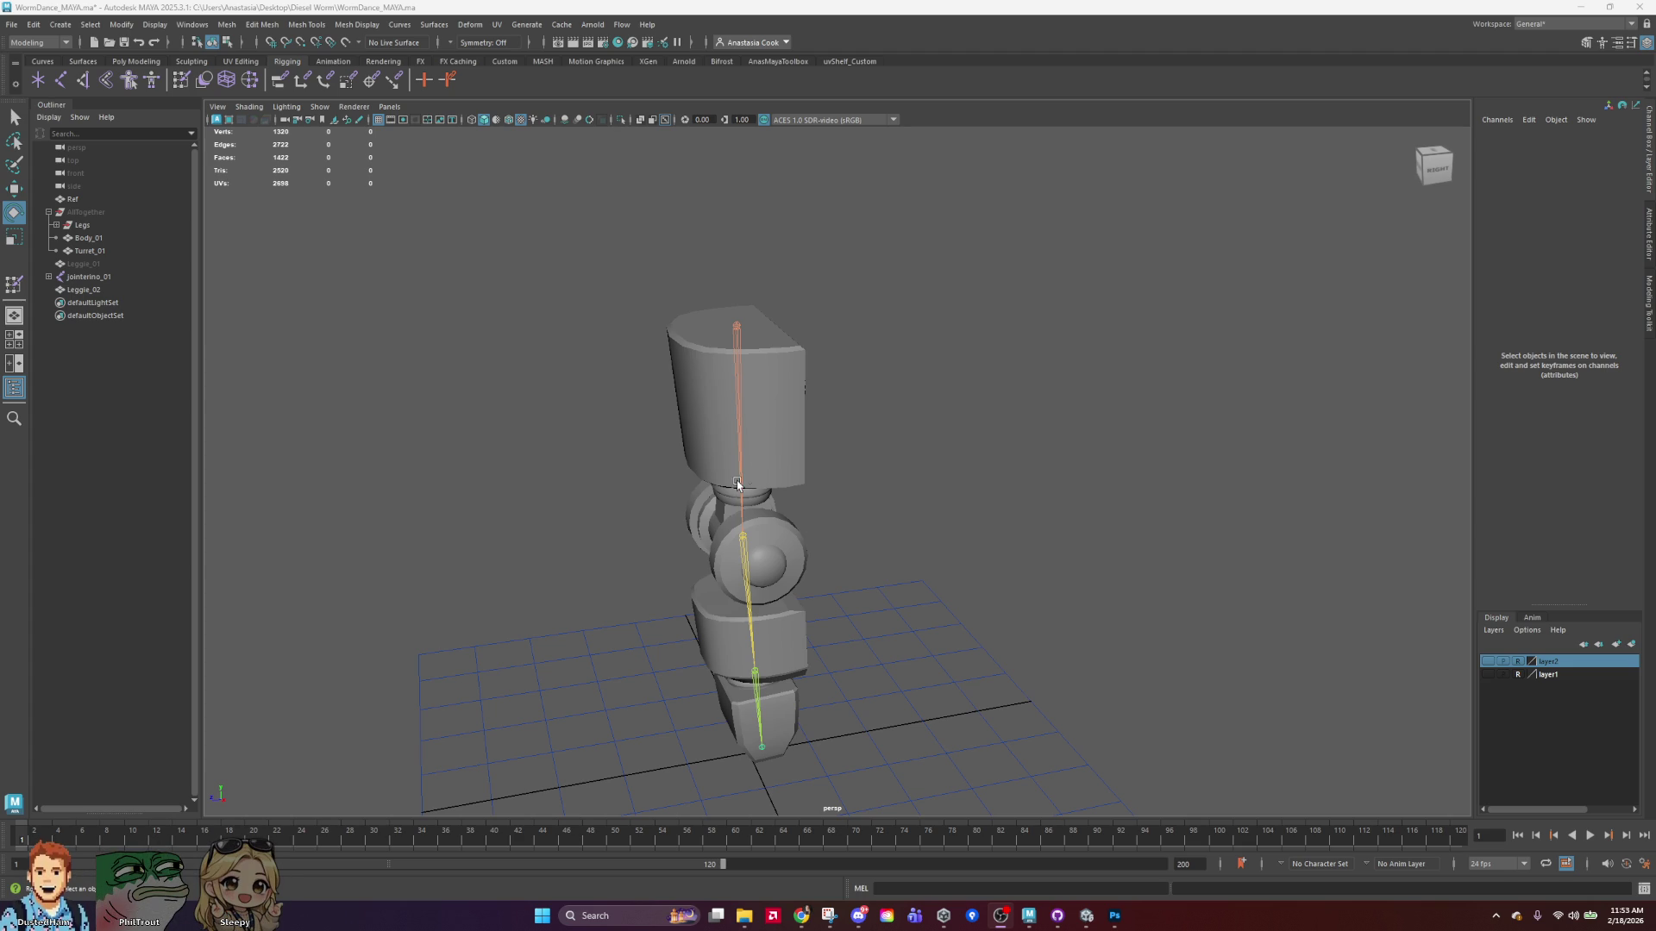
{"action": "mouse_move", "coordinate": [835, 534]}
{"action": "left_mouse_down", "text": "alt"}
{"action": "mouse_move", "coordinate": [924, 658]}
{"action": "mouse_move", "coordinate": [891, 543]}
{"action": "mouse_move", "coordinate": [1063, 633]}
{"action": "left_mouse_up", "text": "alt"}
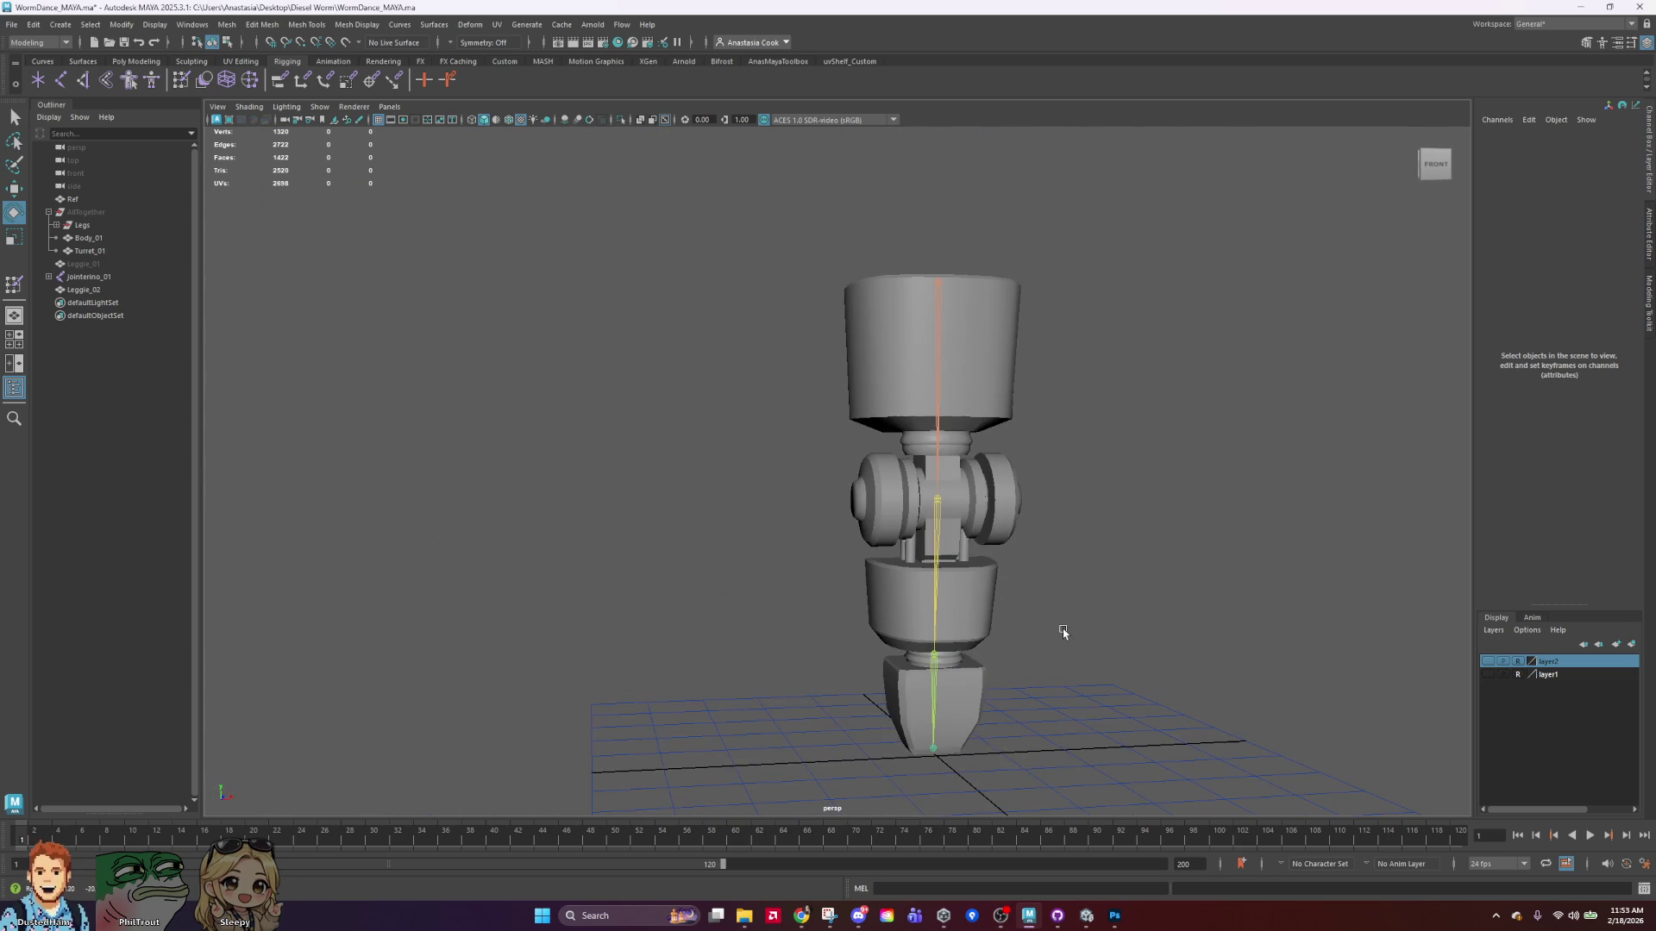
{"action": "left_click", "coordinate": [1116, 916]}
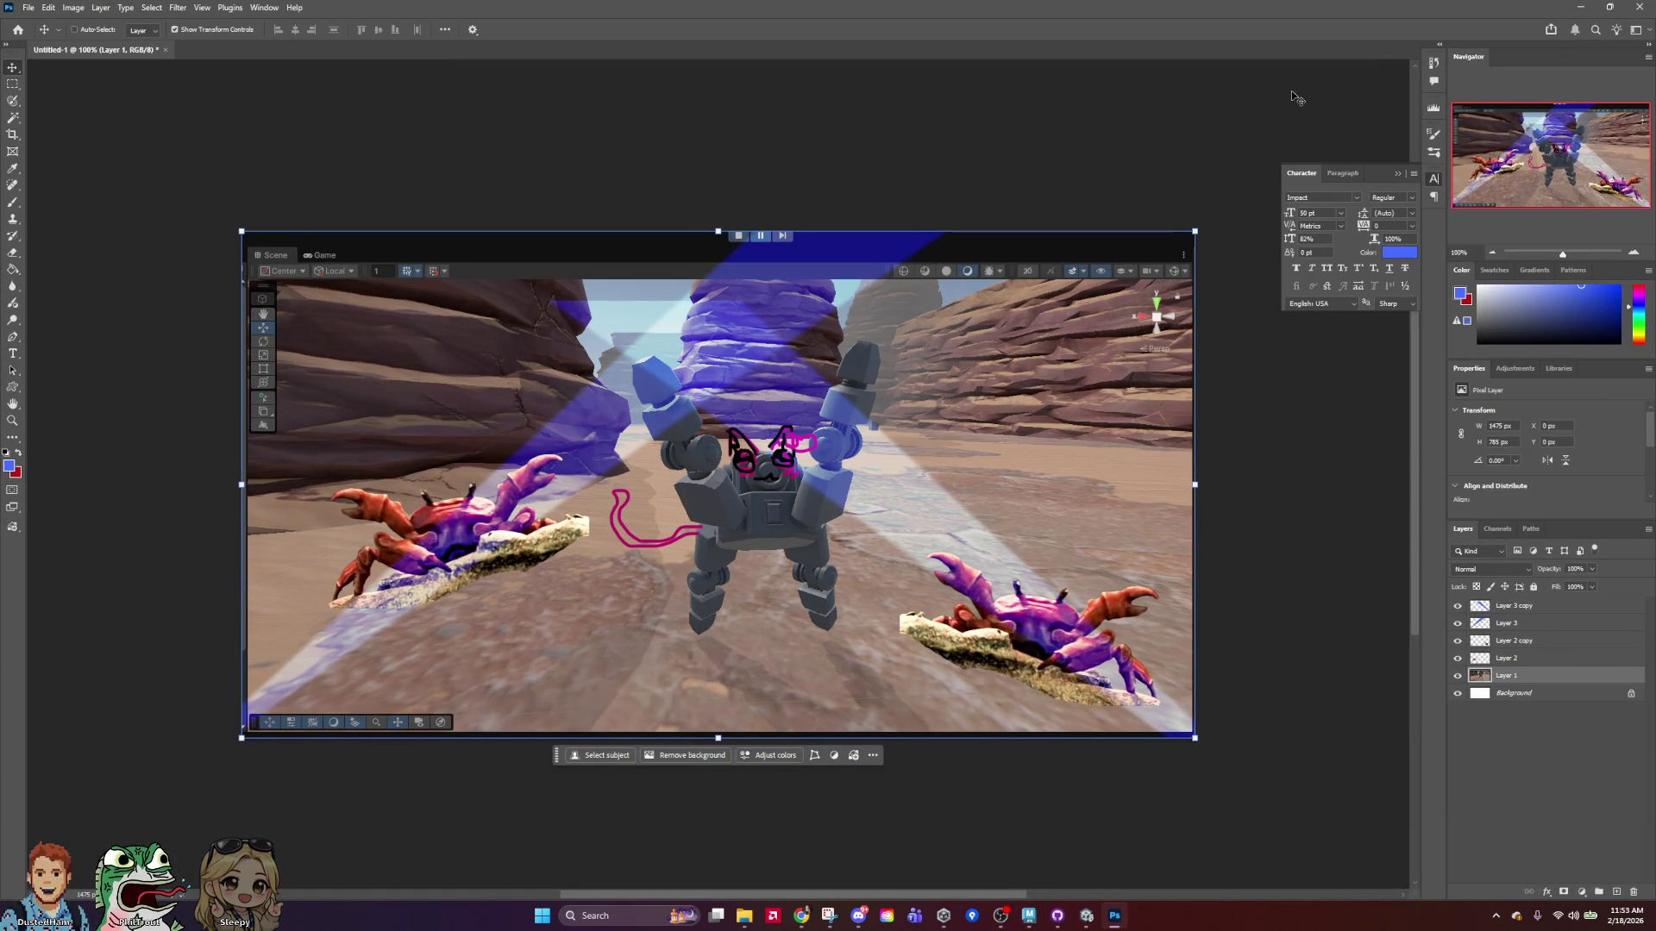
Close Untitled-1 without saving and quit Photoshop.
{"action": "left_click", "coordinate": [165, 49]}
{"action": "left_click", "coordinate": [823, 330]}
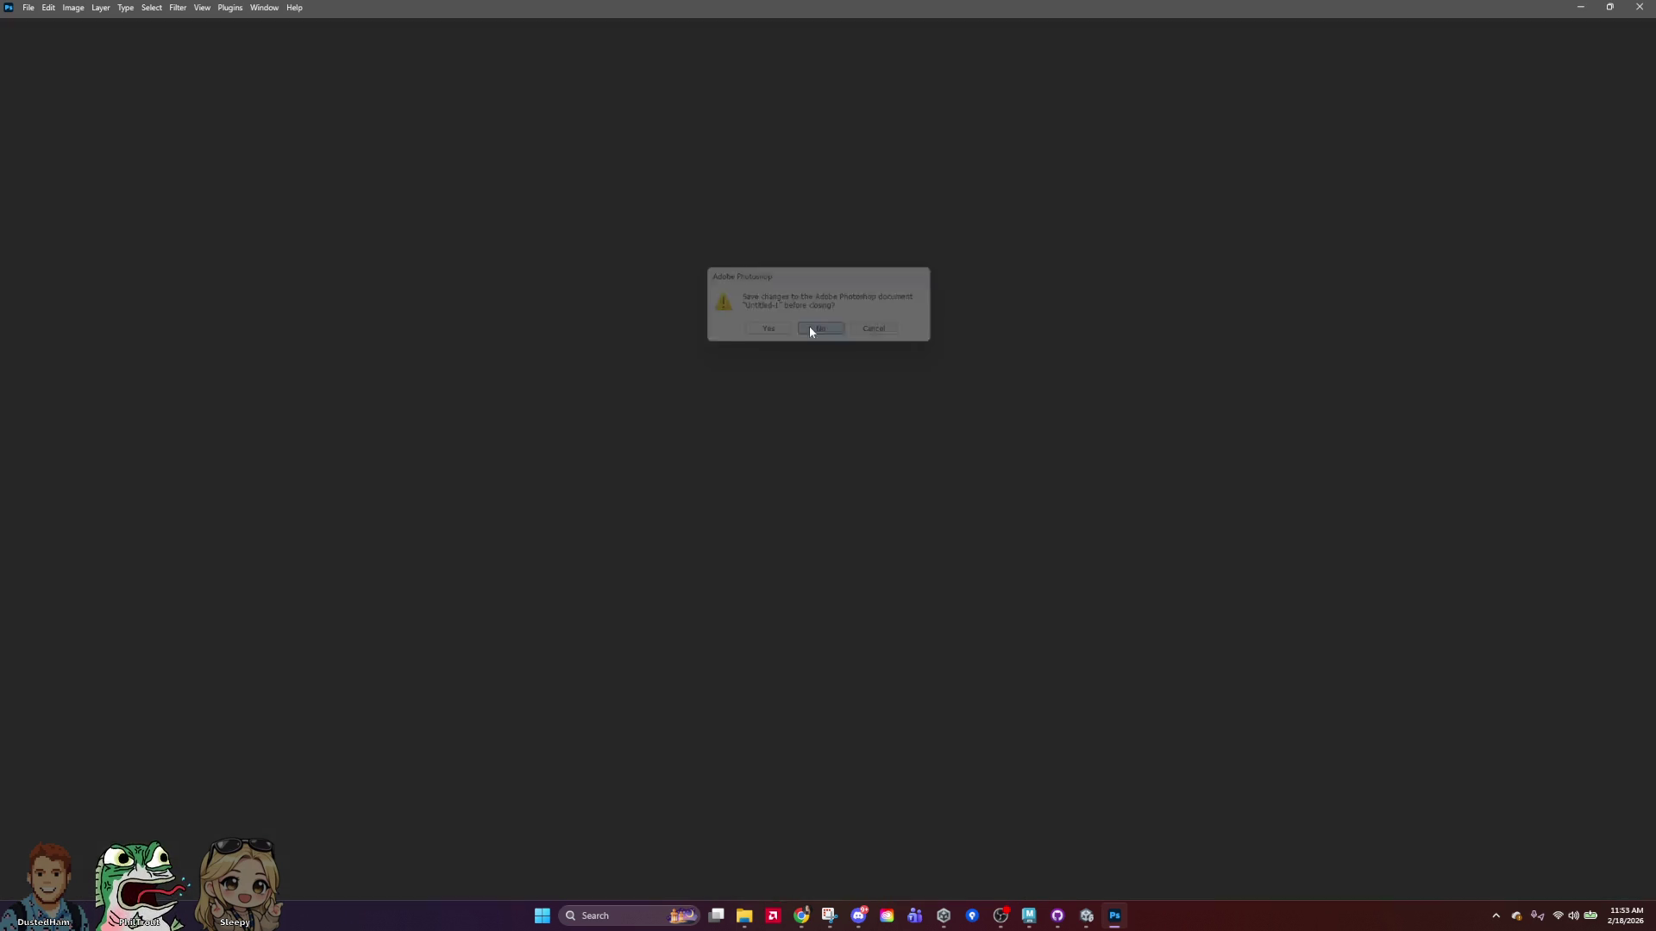
{"action": "left_click", "coordinate": [1620, 8]}
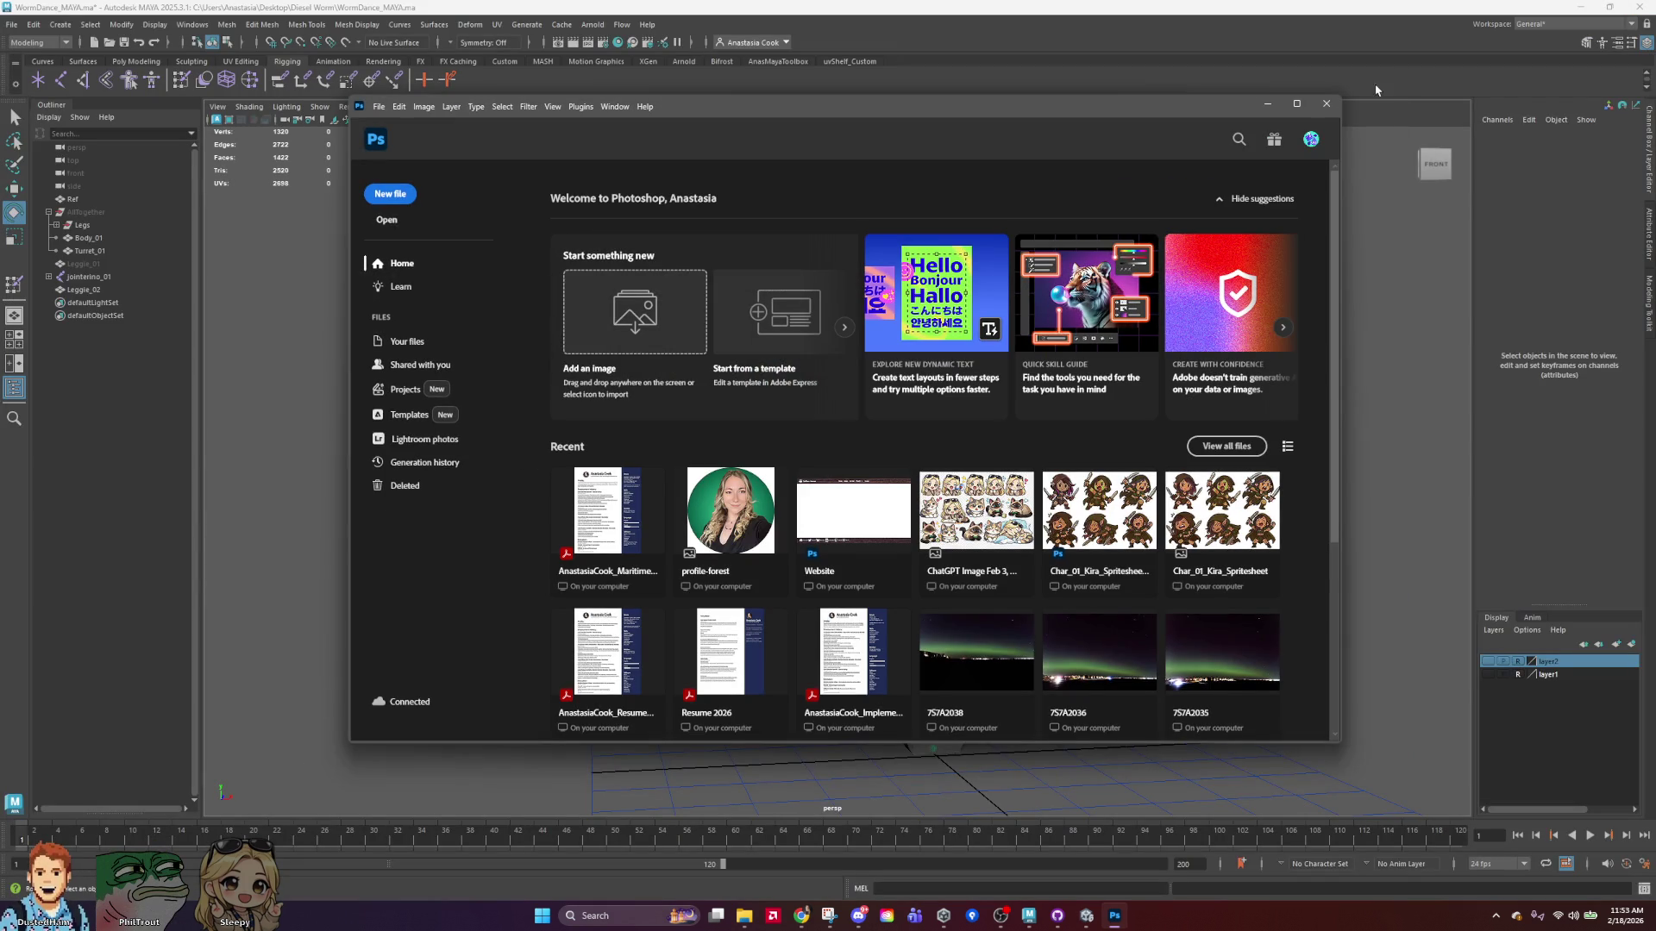
{"action": "left_click", "coordinate": [1328, 108]}
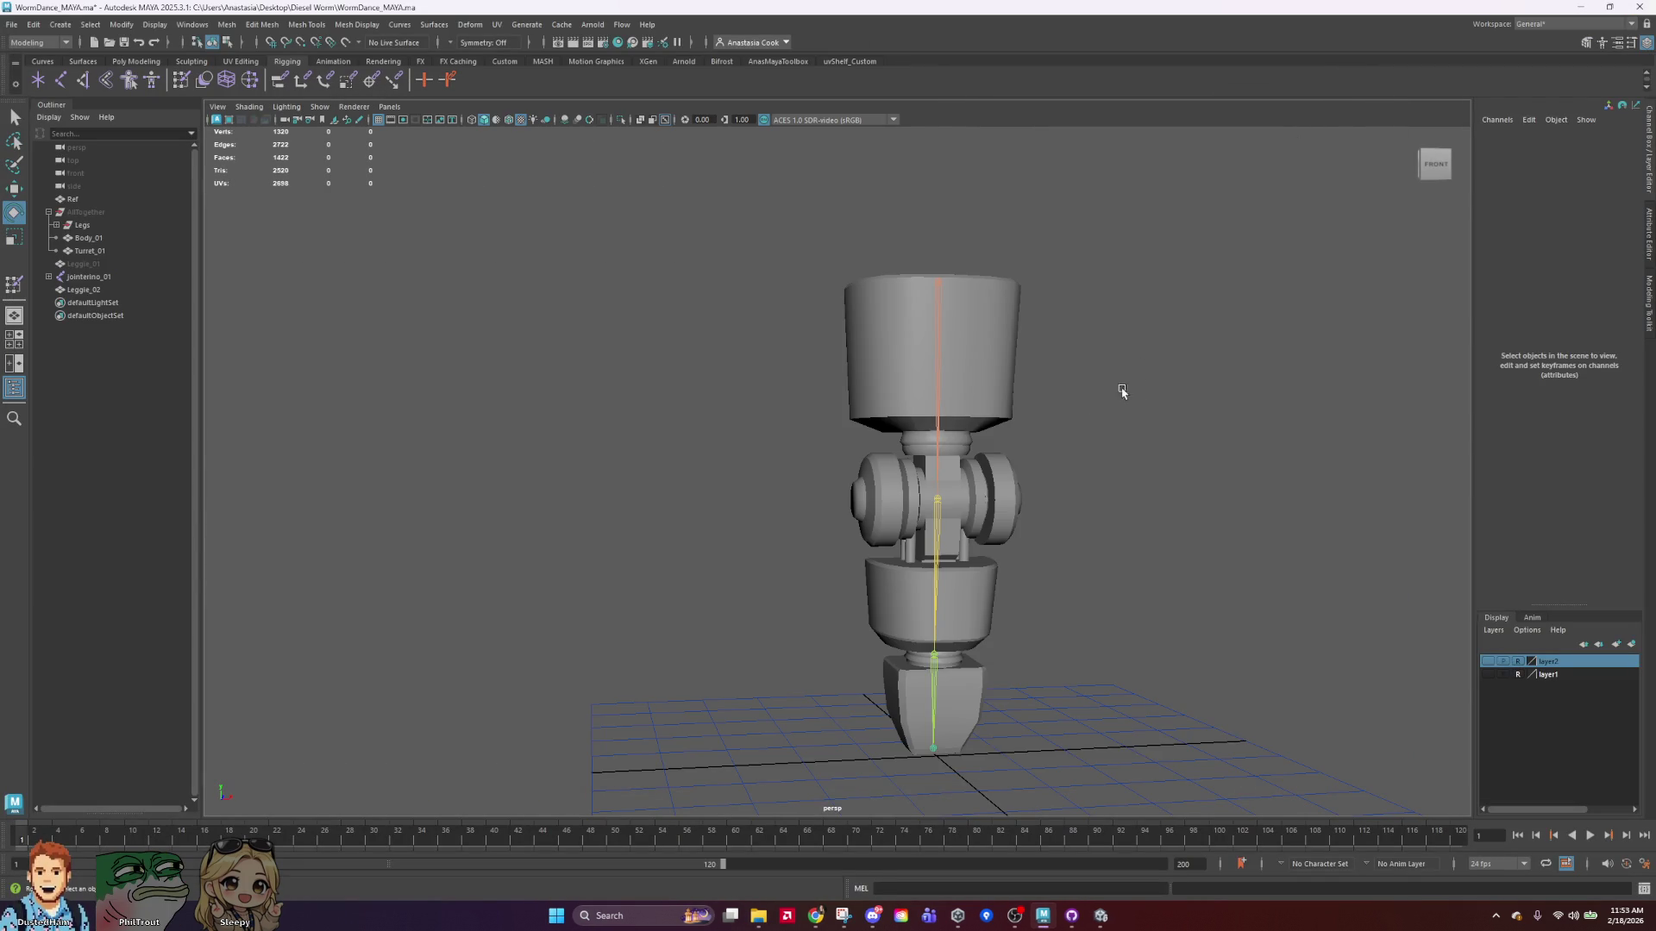
Inspect the Leggie_02 rig from a lower frontal view, deselect it, and save WormDance_MAYA.ma.
{"action": "left_click", "coordinate": [1001, 383]}
{"action": "scroll", "coordinate": [1234, 529], "scroll_direction": "down", "scroll_amount": 1}
{"action": "scroll", "coordinate": [1208, 546], "scroll_direction": "up", "scroll_amount": 3}
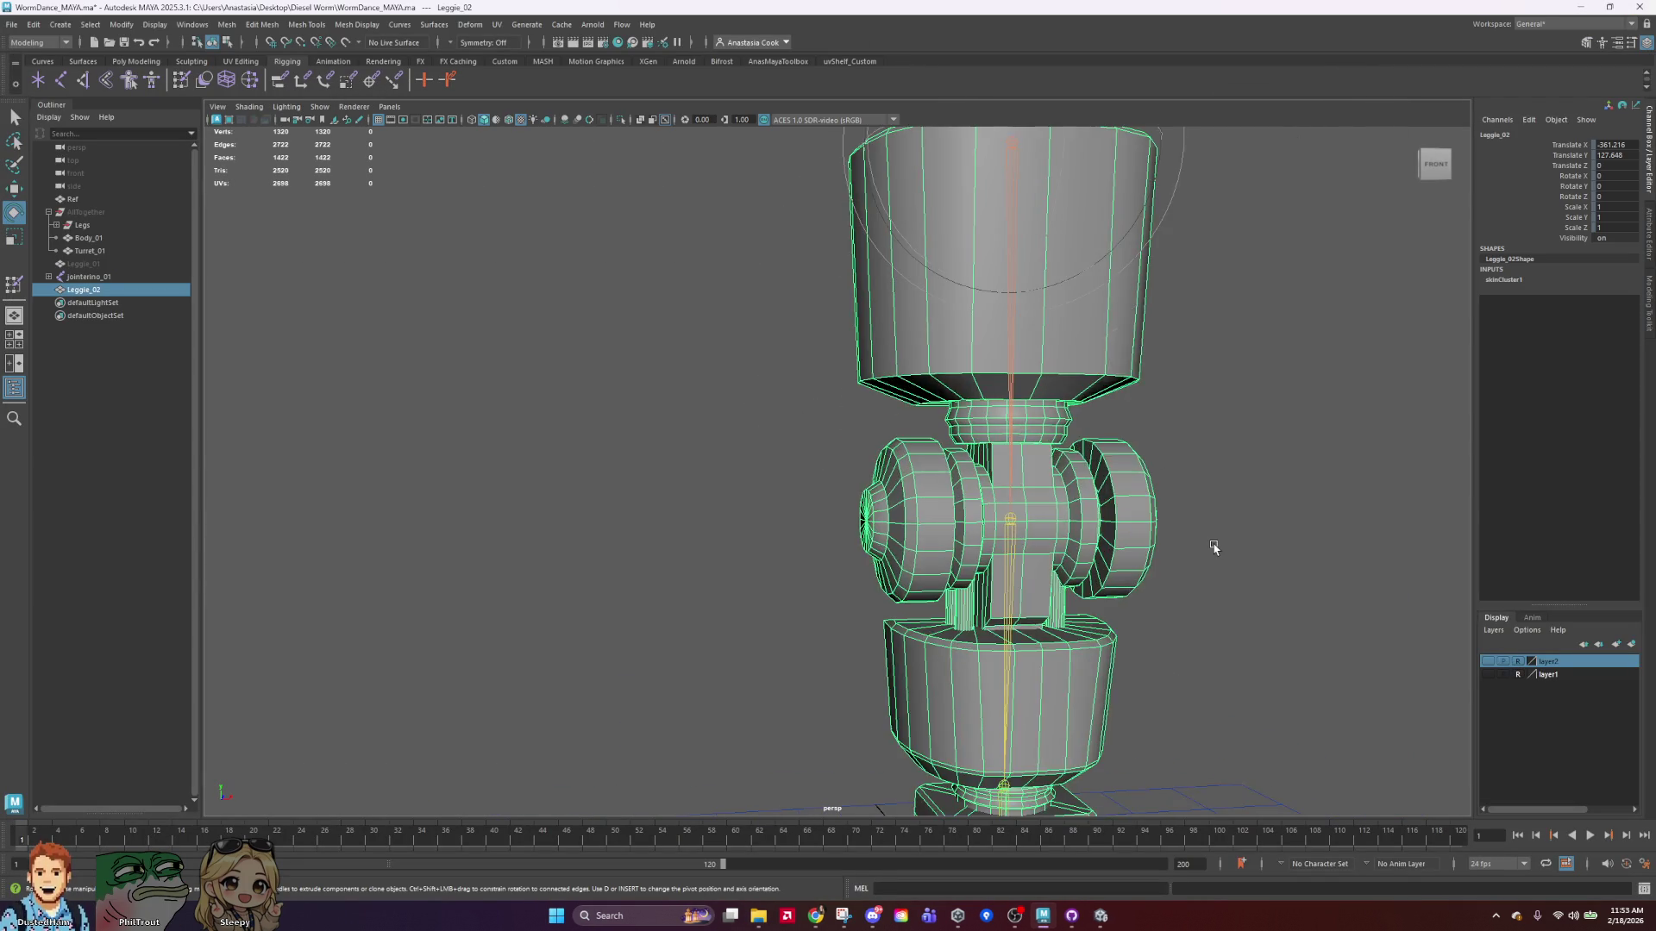
{"action": "scroll", "coordinate": [1213, 548], "scroll_direction": "down", "scroll_amount": 2}
{"action": "mouse_move", "coordinate": [1231, 492]}
{"action": "middle_mouse_down", "text": "alt"}
{"action": "mouse_move", "coordinate": [1109, 458]}
{"action": "mouse_move", "coordinate": [997, 526]}
{"action": "middle_mouse_up", "text": "alt"}
{"action": "left_click_drag", "start_coordinate": [998, 526], "coordinate": [821, 584], "text": "alt"}
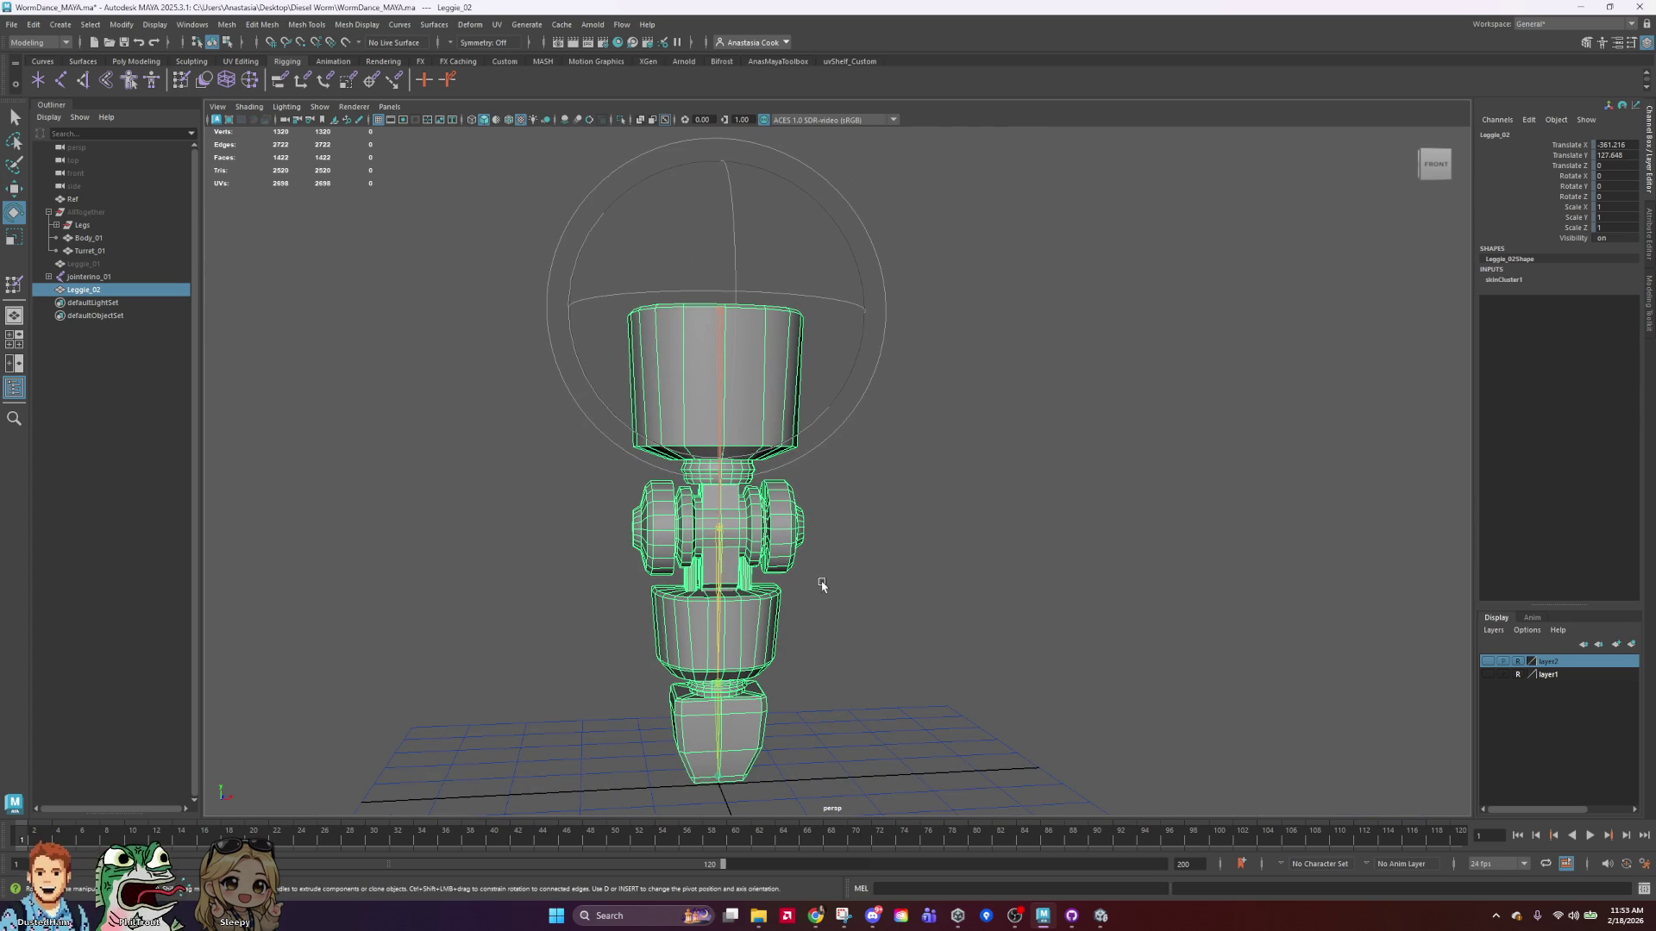
{"action": "left_click", "coordinate": [940, 596]}
{"action": "key", "text": "ctrl+s"}
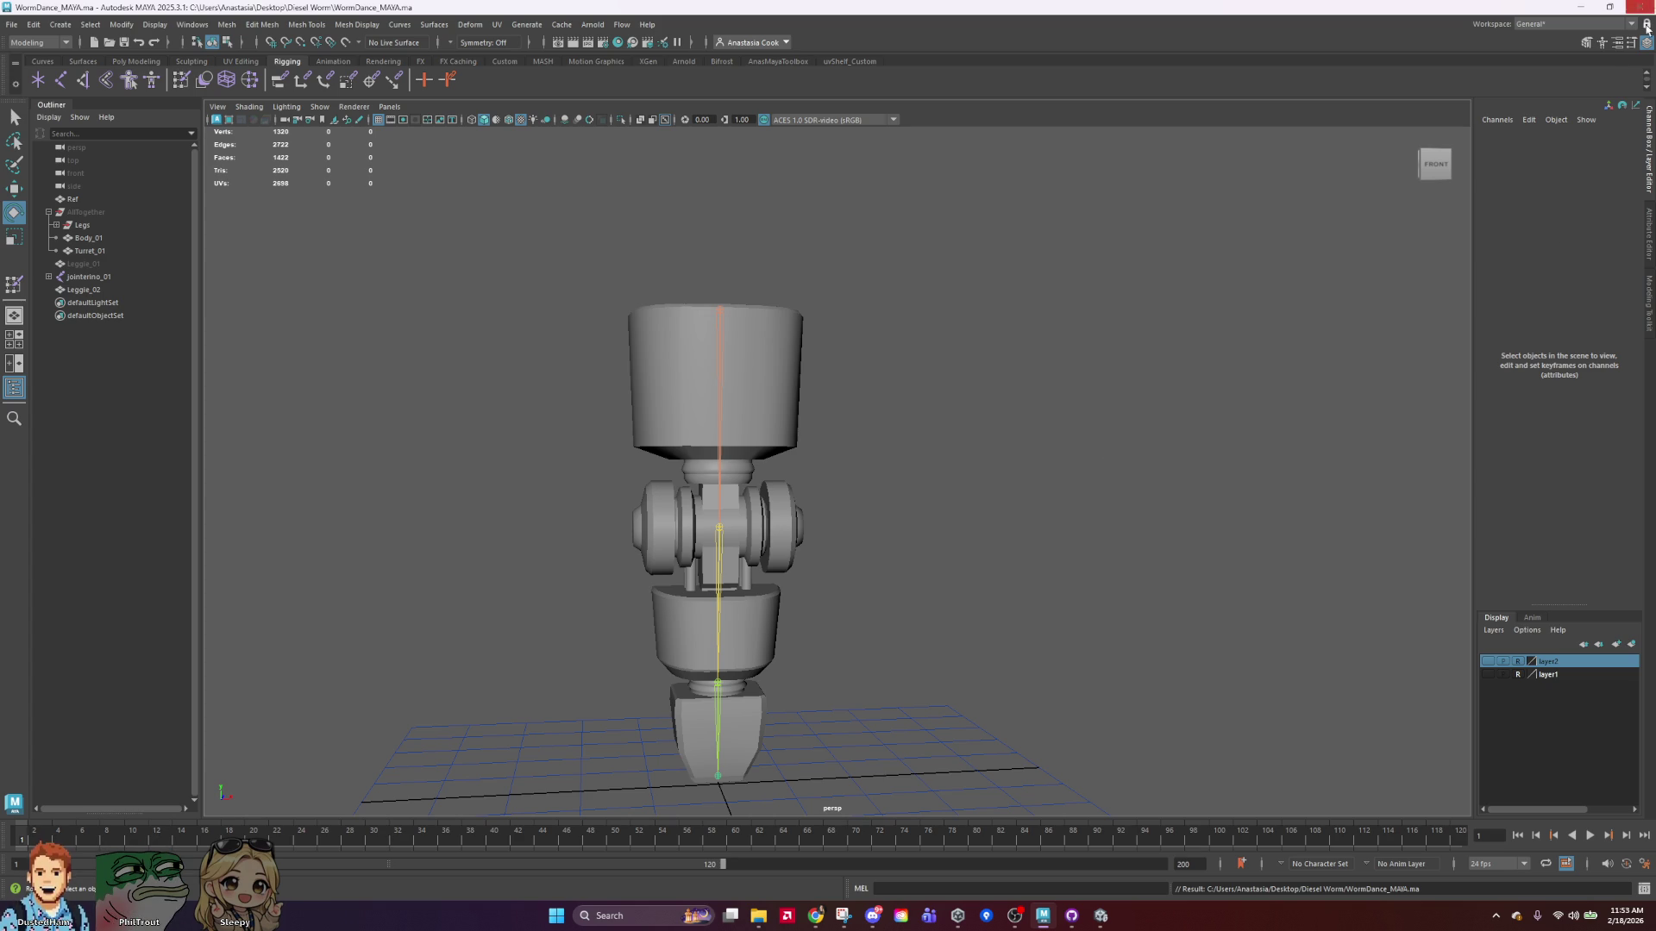
{"action": "mouse_move", "coordinate": [902, 552]}
{"action": "middle_mouse_down", "text": "alt"}
{"action": "mouse_move", "coordinate": [1007, 382]}
{"action": "mouse_move", "coordinate": [975, 480]}
{"action": "middle_mouse_up", "text": "alt"}
Orbit around Leggie_02 to its right side, toggling the mesh selection.
{"action": "scroll", "coordinate": [995, 492], "scroll_direction": "up", "scroll_amount": 4}
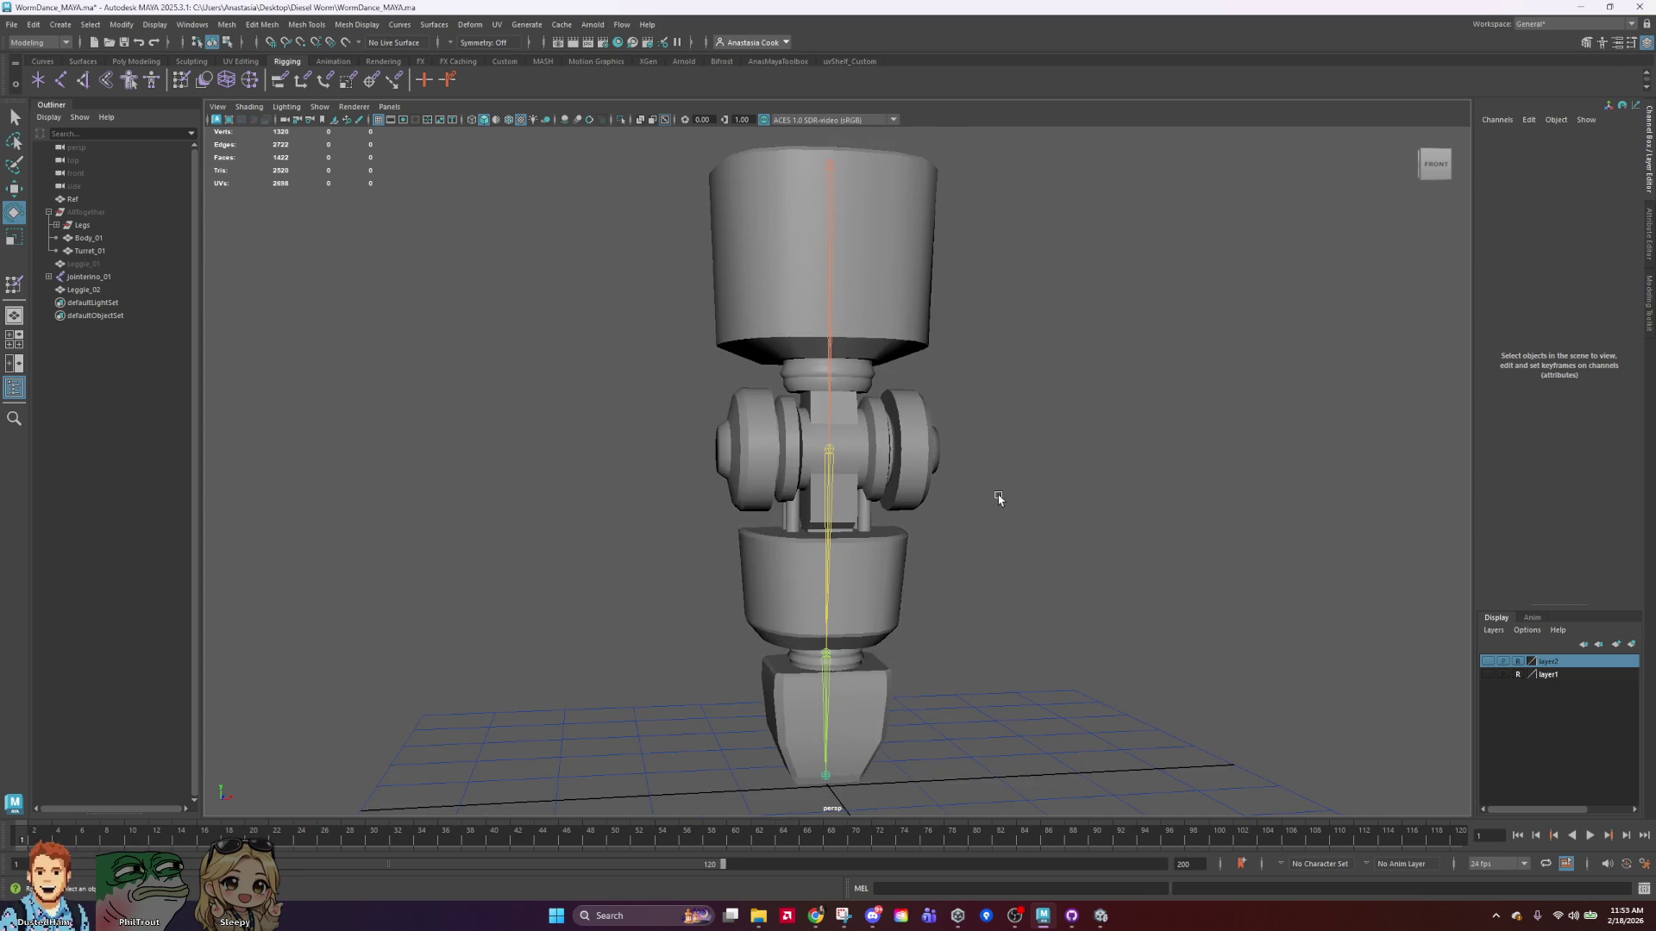
{"action": "scroll", "coordinate": [998, 499], "scroll_direction": "down", "scroll_amount": 2}
{"action": "mouse_move", "coordinate": [1212, 514]}
{"action": "left_mouse_down", "text": "alt"}
{"action": "mouse_move", "coordinate": [1149, 547]}
{"action": "mouse_move", "coordinate": [1009, 554]}
{"action": "mouse_move", "coordinate": [989, 506]}
{"action": "mouse_move", "coordinate": [917, 493]}
{"action": "mouse_move", "coordinate": [953, 498]}
{"action": "left_mouse_up", "text": "alt"}
{"action": "left_click", "coordinate": [823, 467]}
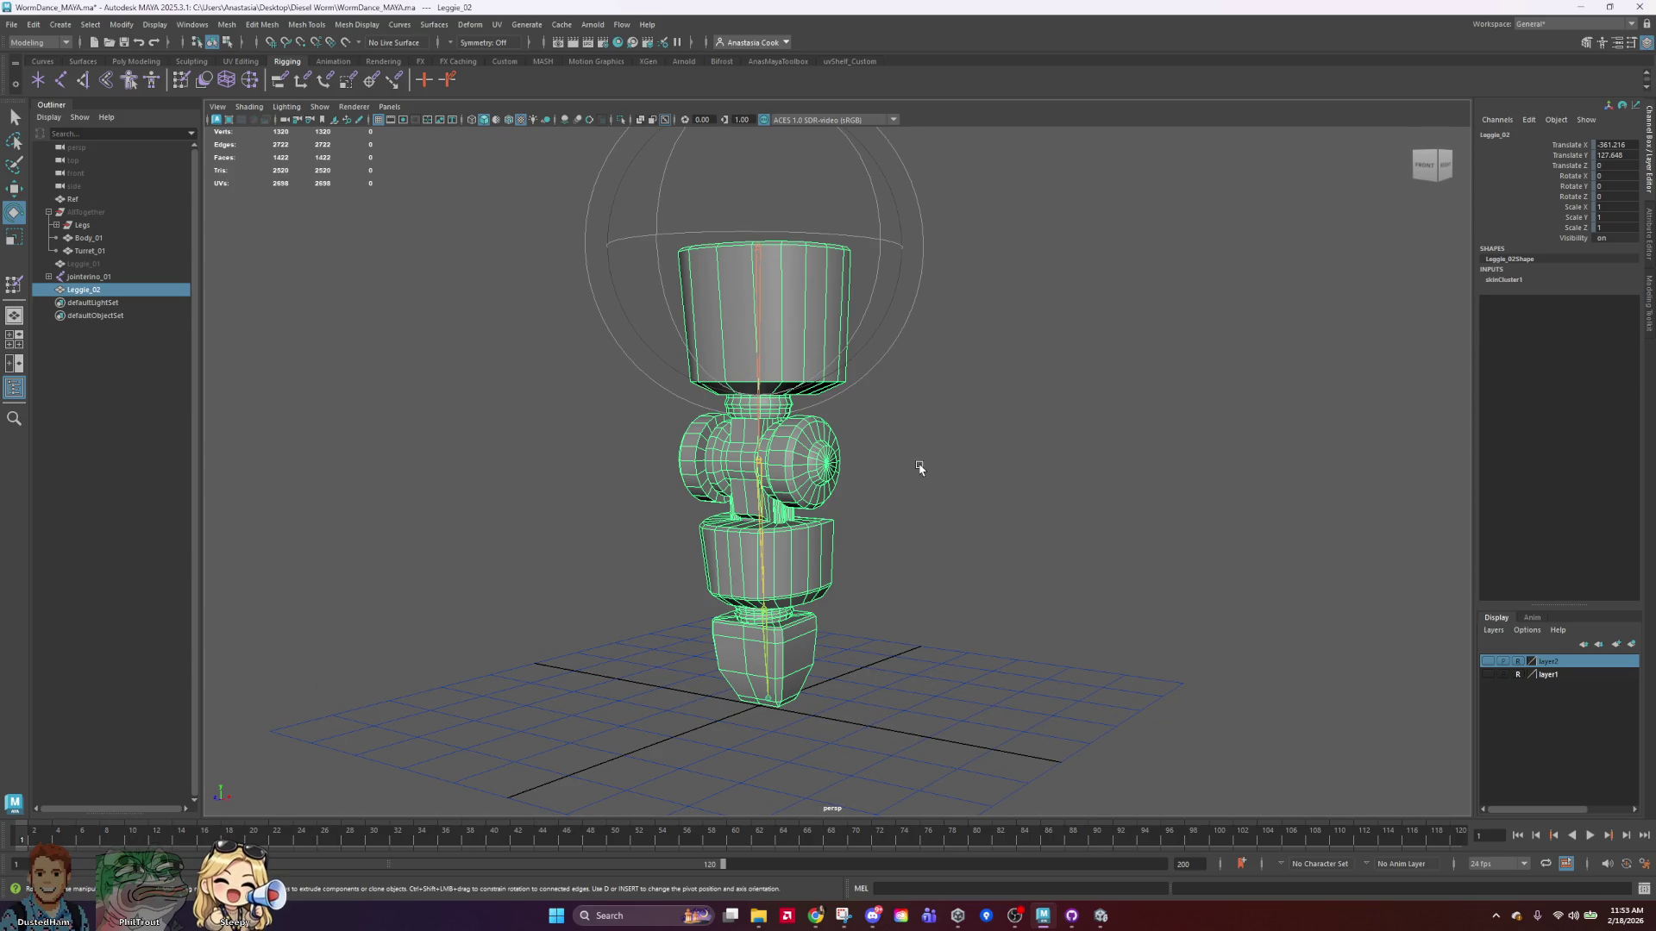
{"action": "left_click", "coordinate": [948, 475]}
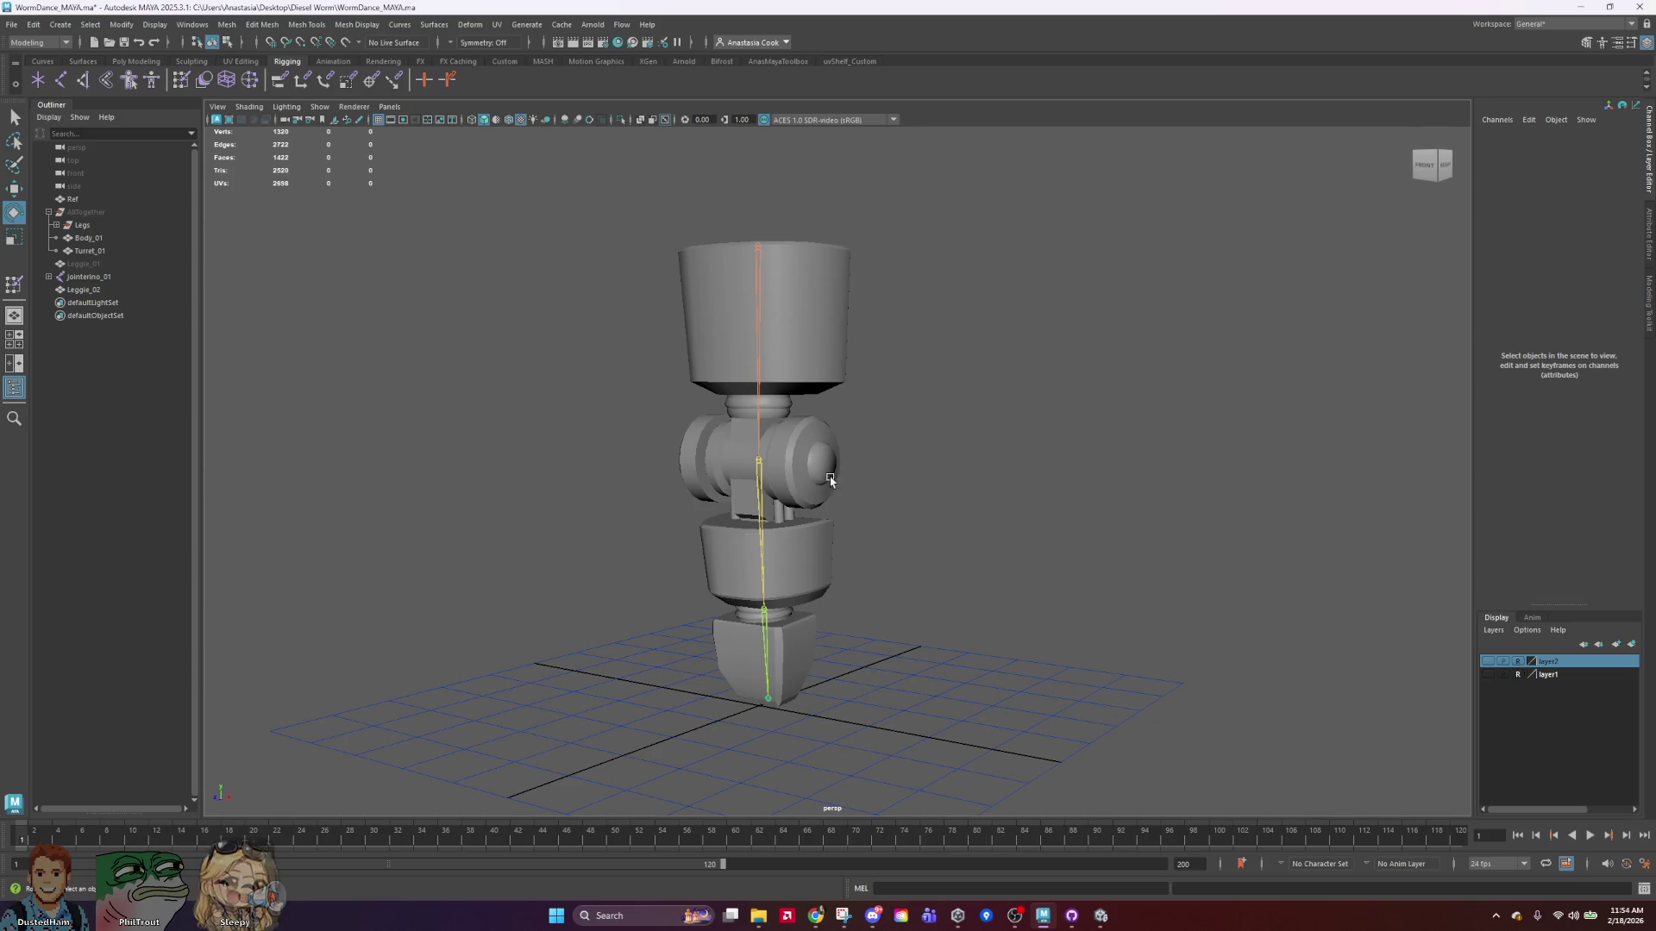
{"action": "left_click", "coordinate": [823, 479]}
{"action": "mouse_move", "coordinate": [925, 498]}
{"action": "left_mouse_down", "text": "alt"}
{"action": "mouse_move", "coordinate": [1027, 497]}
{"action": "mouse_move", "coordinate": [880, 492]}
{"action": "left_mouse_up", "text": "alt"}
{"action": "left_click", "coordinate": [961, 493]}
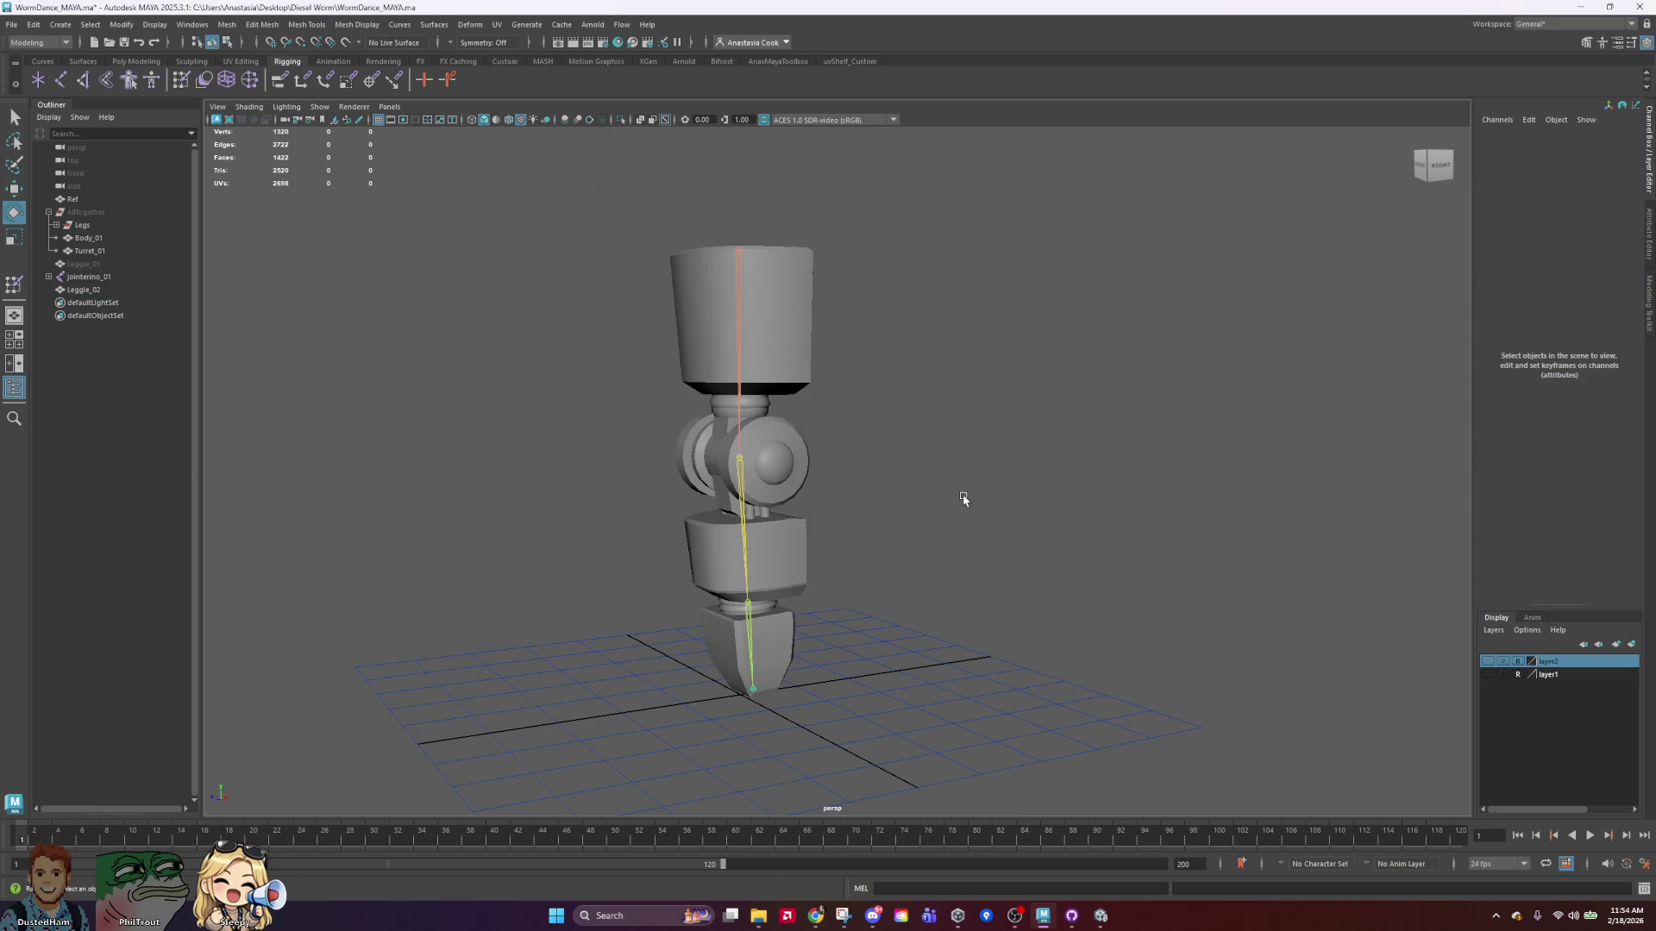
Orbit to the leg's front, then bring the Autodesk checkout window over the scene.
{"action": "mouse_move", "coordinate": [1046, 495]}
{"action": "left_mouse_down", "text": "alt"}
{"action": "mouse_move", "coordinate": [990, 491]}
{"action": "mouse_move", "coordinate": [1049, 480]}
{"action": "mouse_move", "coordinate": [1005, 484]}
{"action": "left_mouse_up", "text": "alt"}
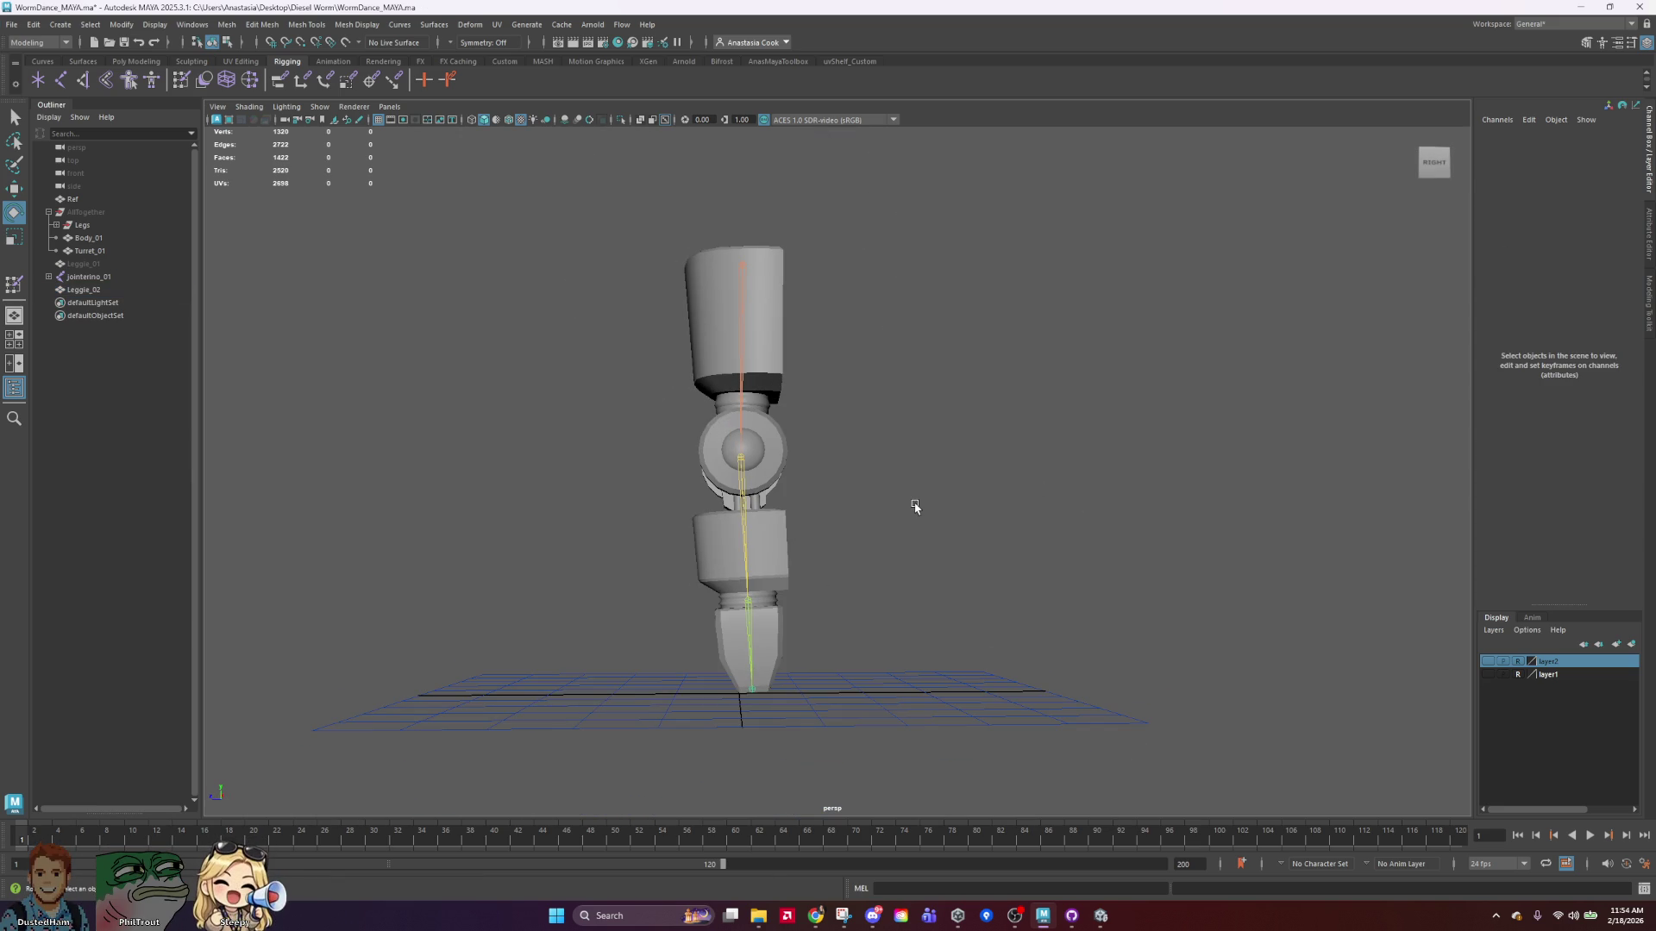
{"action": "mouse_move", "coordinate": [915, 506]}
{"action": "left_mouse_down", "text": "alt"}
{"action": "mouse_move", "coordinate": [950, 462]}
{"action": "mouse_move", "coordinate": [1031, 458]}
{"action": "mouse_move", "coordinate": [1042, 472]}
{"action": "left_mouse_up", "text": "alt"}
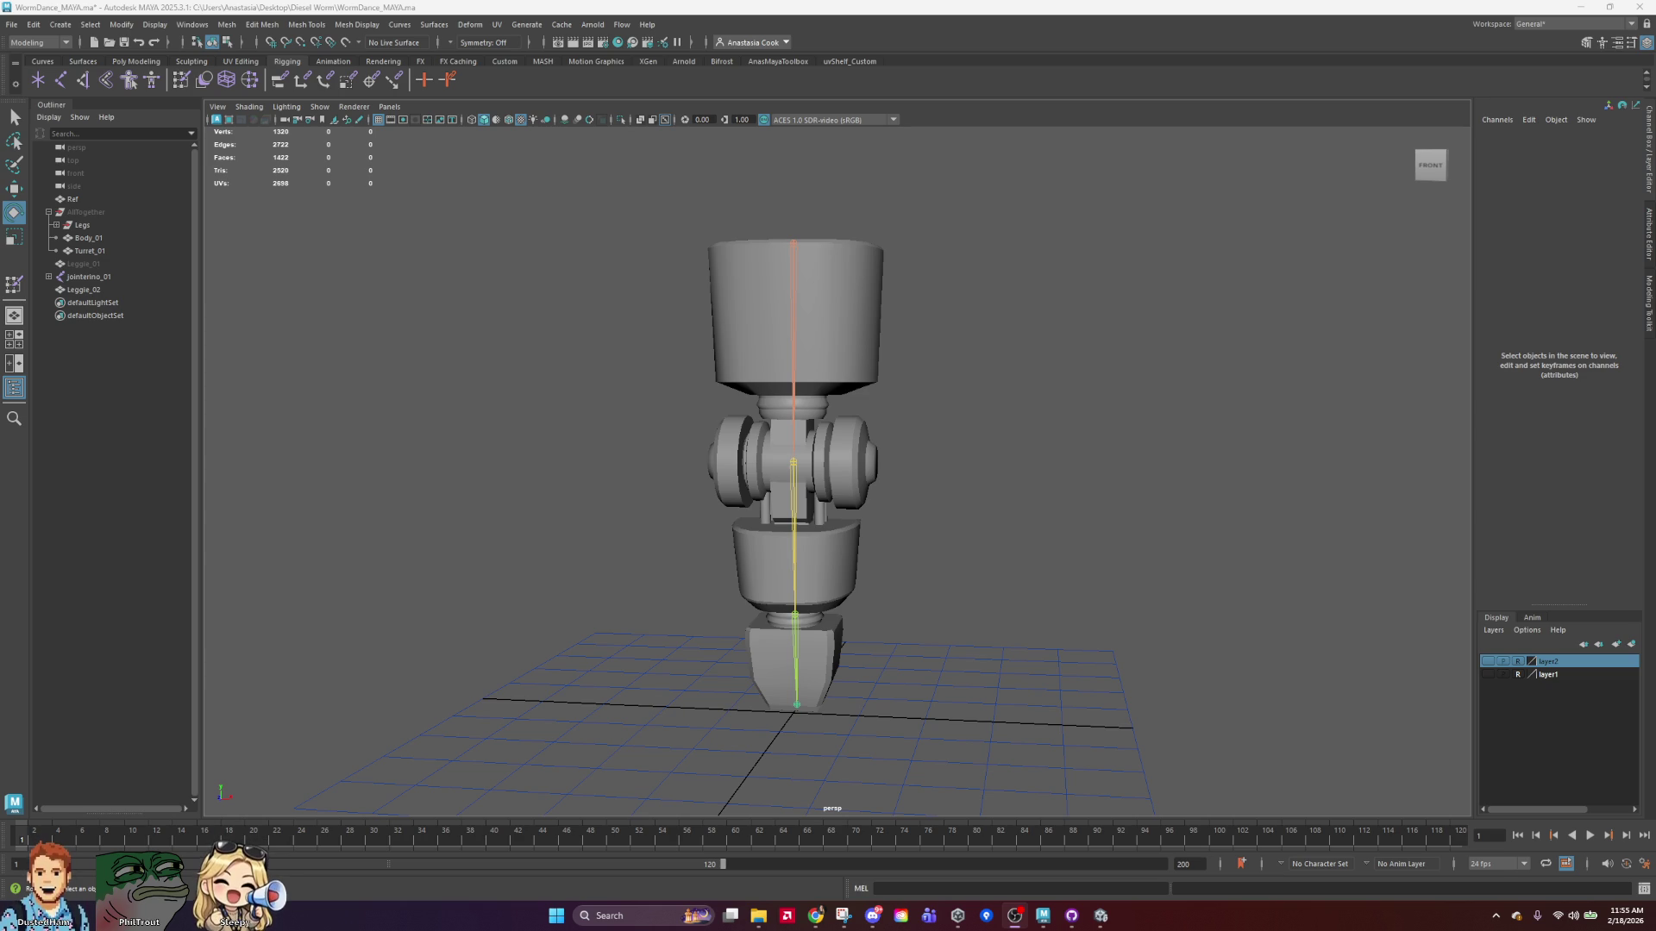
{"action": "mouse_move", "coordinate": [815, 916]}
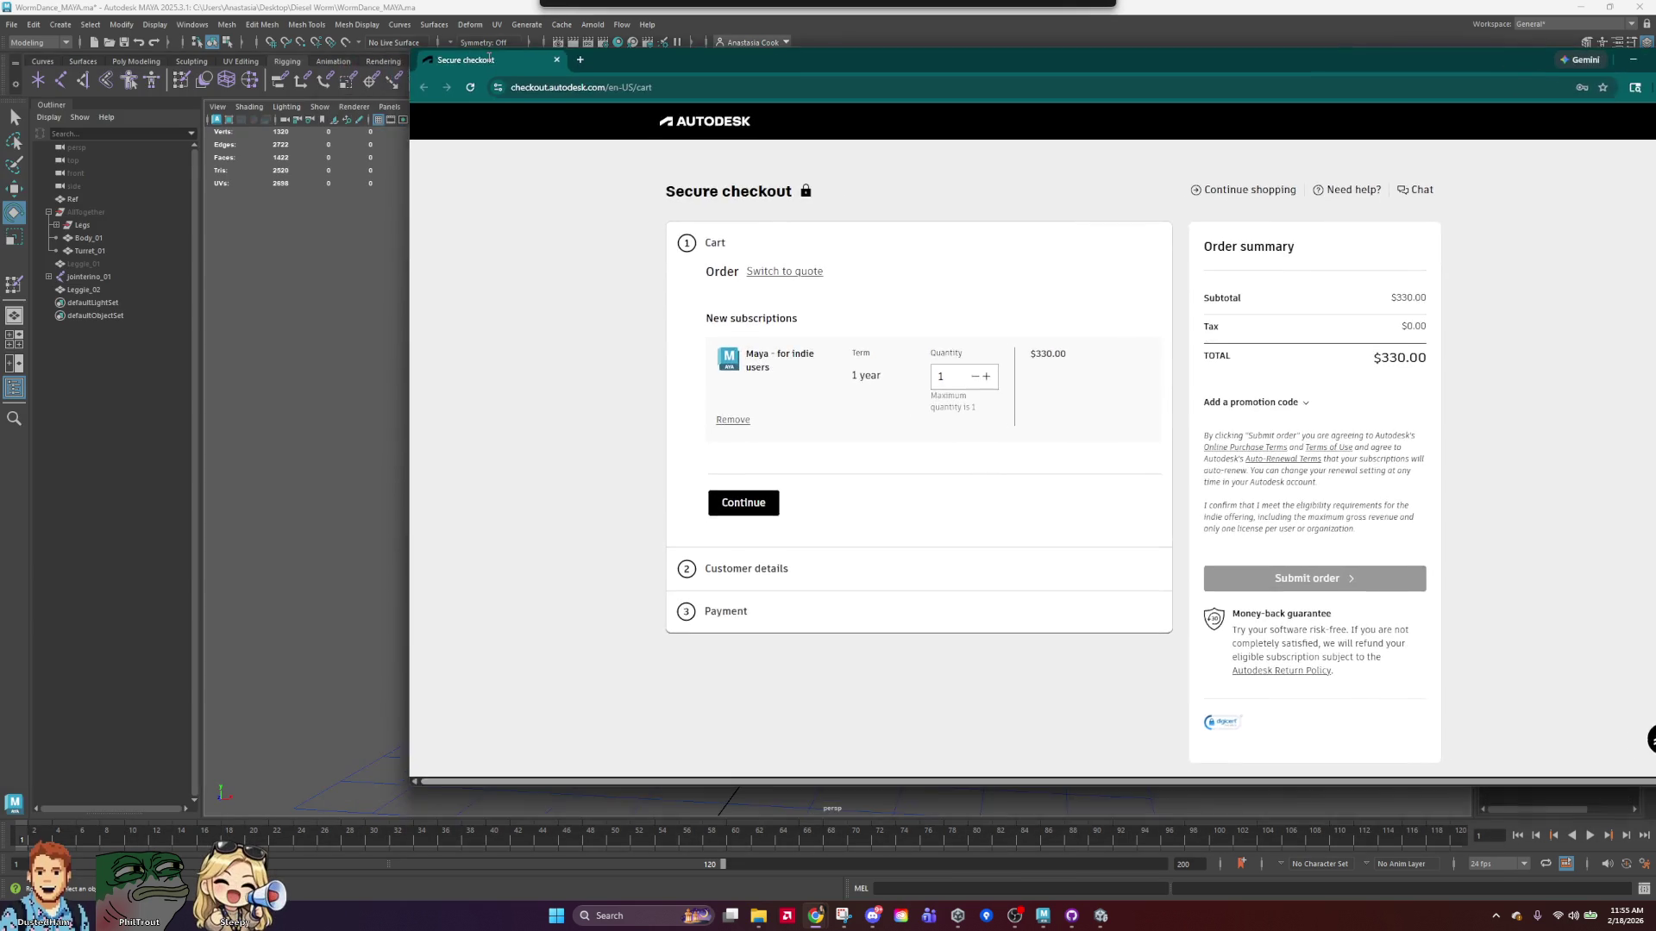
{"action": "left_click_drag", "start_coordinate": [547, 56], "coordinate": [285, 50]}
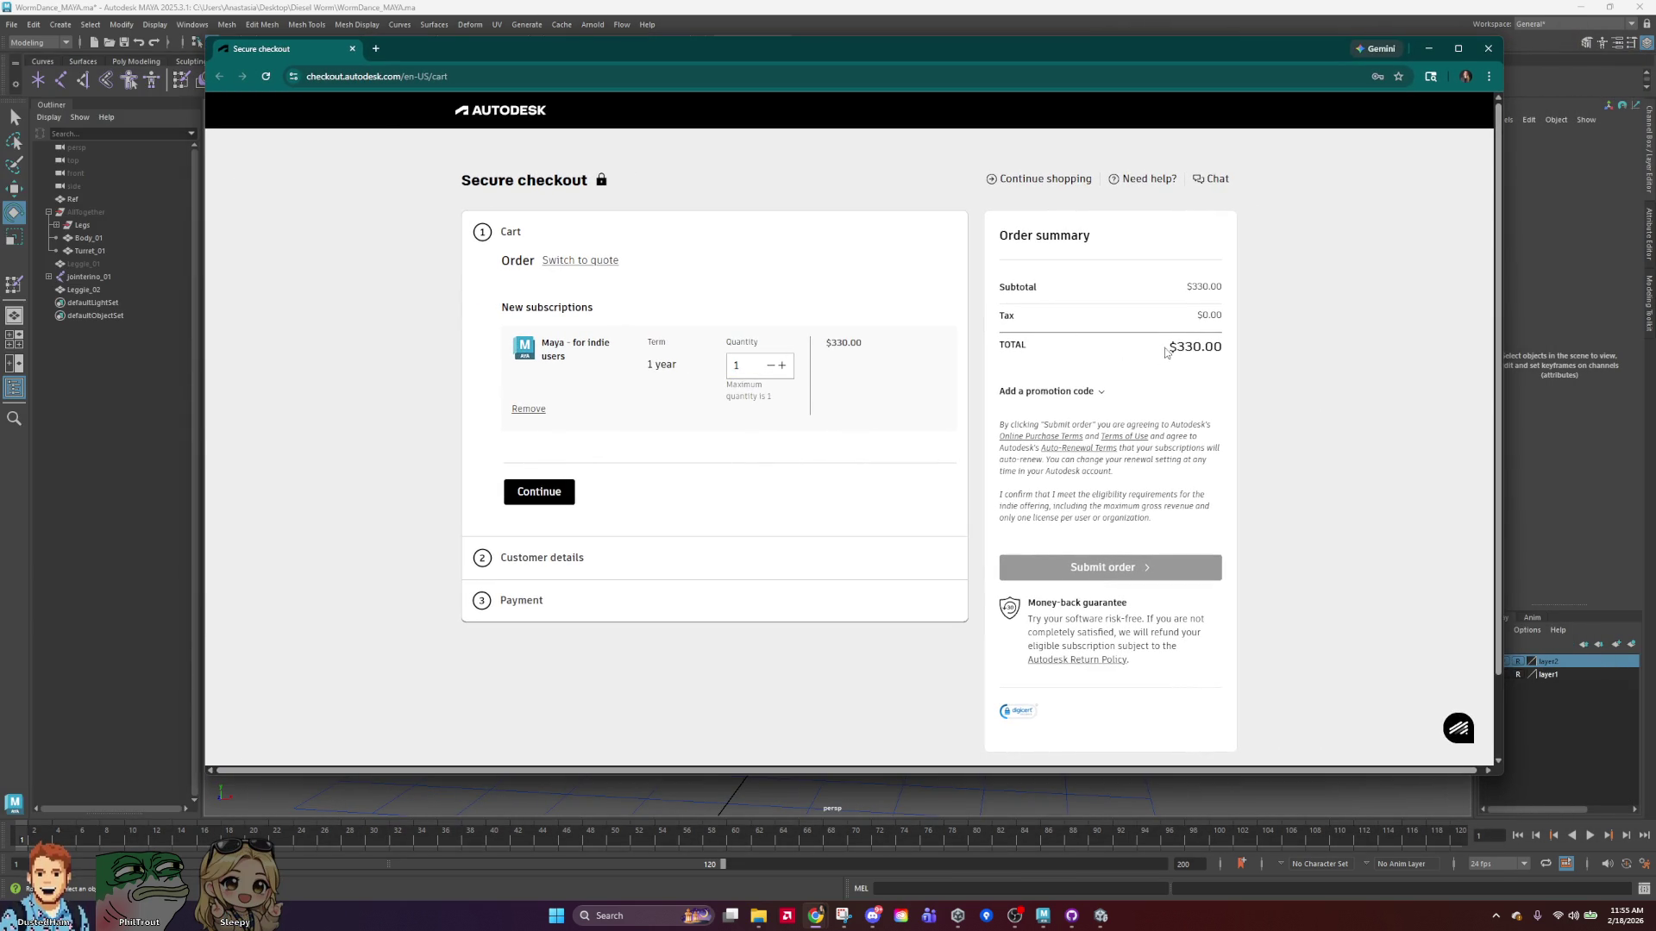
{"action": "left_click_drag", "start_coordinate": [1166, 347], "coordinate": [1234, 354]}
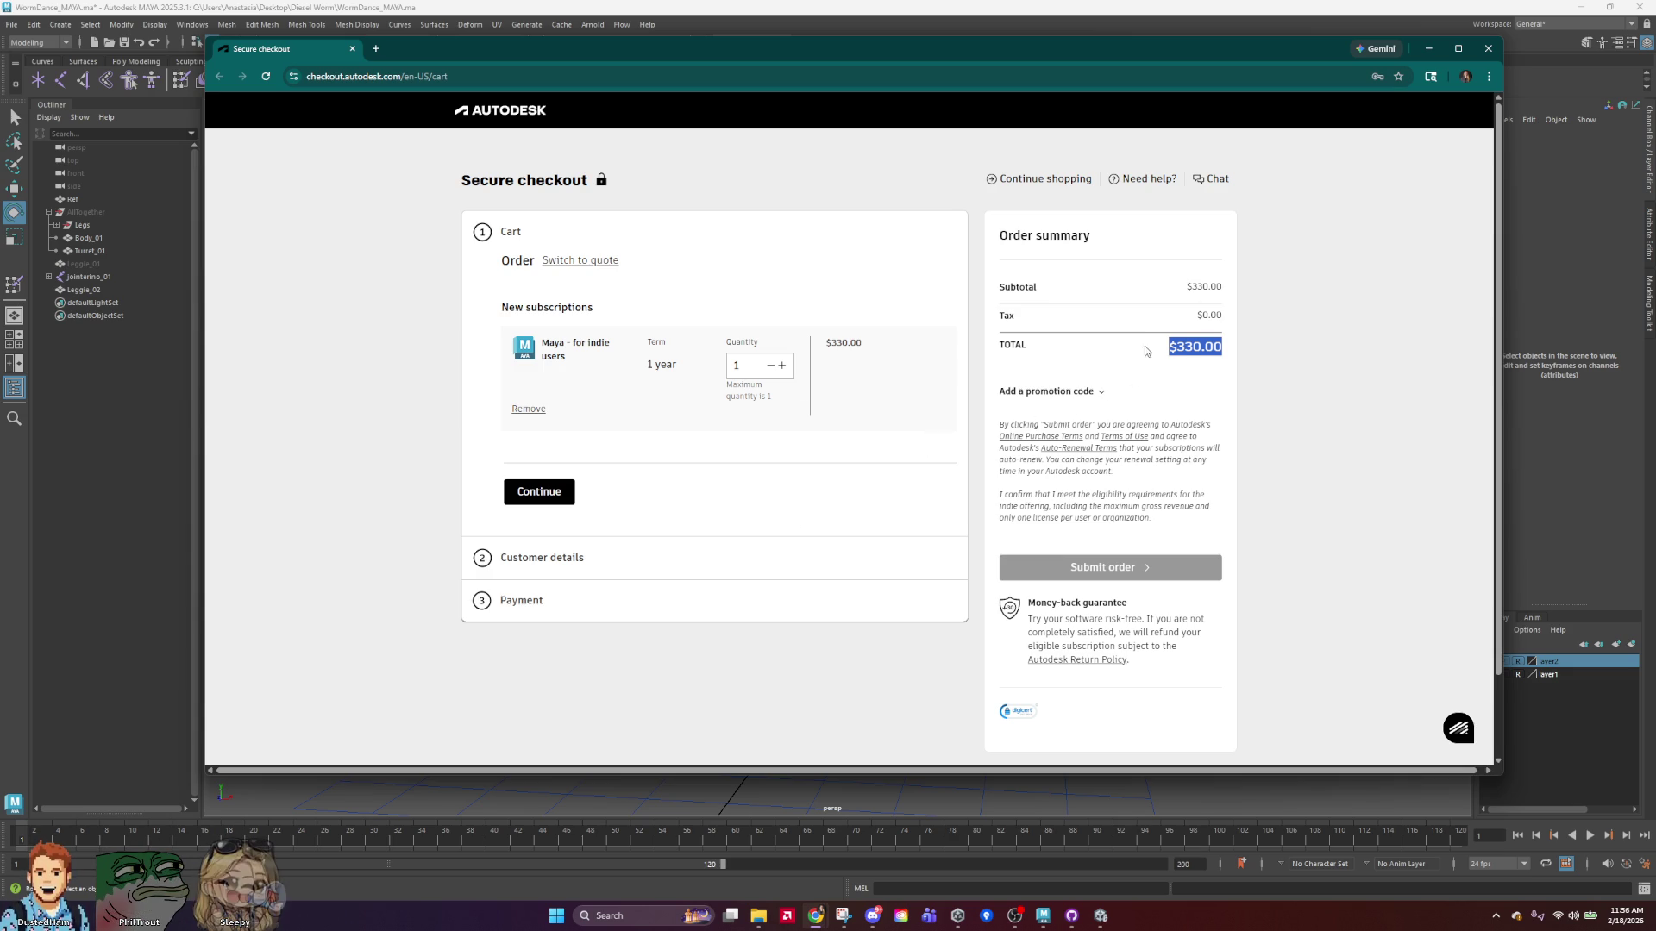
{"action": "left_click", "coordinate": [1202, 394]}
{"action": "scroll", "coordinate": [1202, 394], "scroll_direction": "down", "scroll_amount": 1}
{"action": "scroll", "coordinate": [1201, 394], "scroll_direction": "down", "scroll_amount": 1}
{"action": "scroll", "coordinate": [1128, 425], "scroll_direction": "up", "scroll_amount": 2}
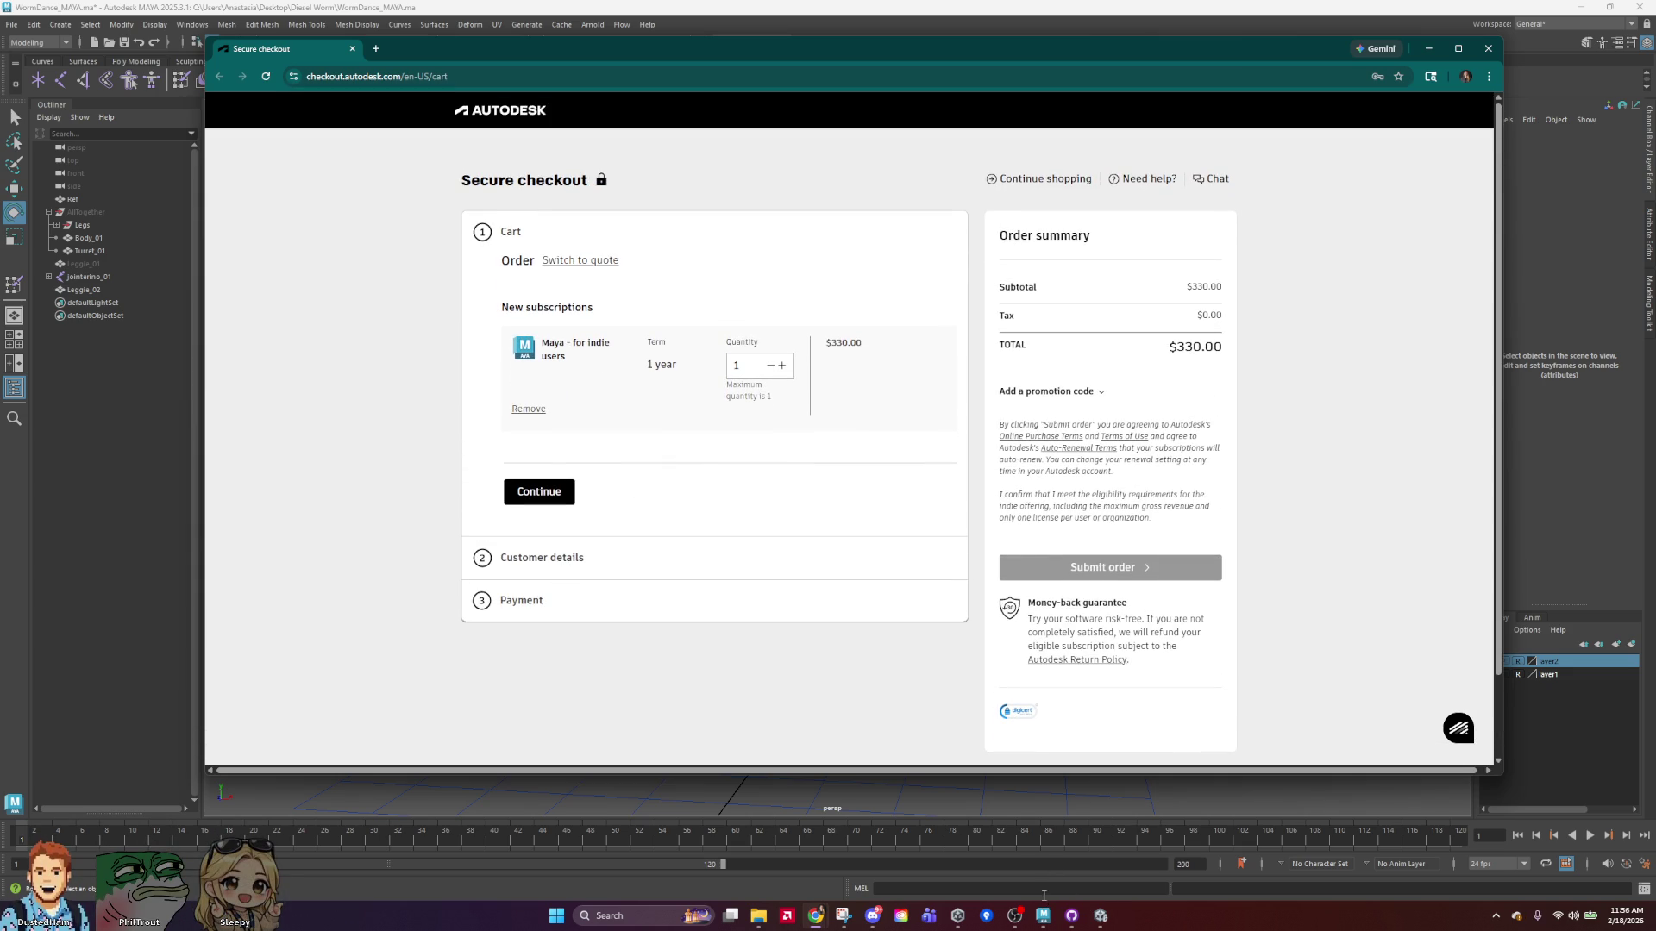
{"action": "mouse_move", "coordinate": [1043, 916]}
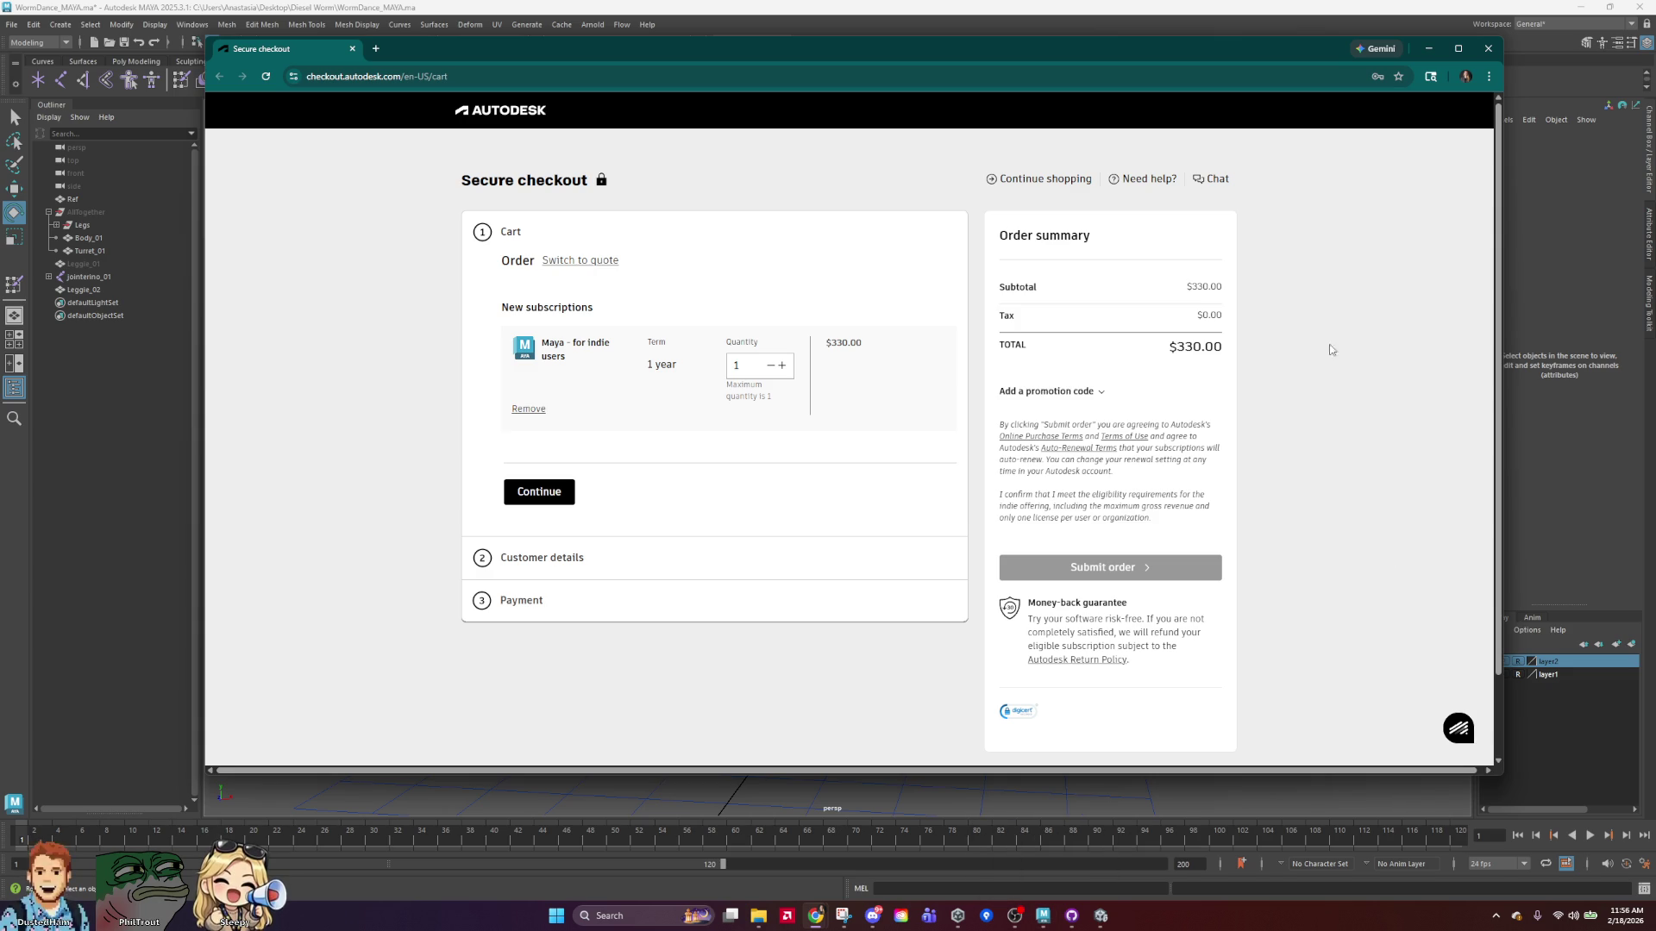
{"action": "left_click_drag", "start_coordinate": [1164, 357], "coordinate": [1226, 353]}
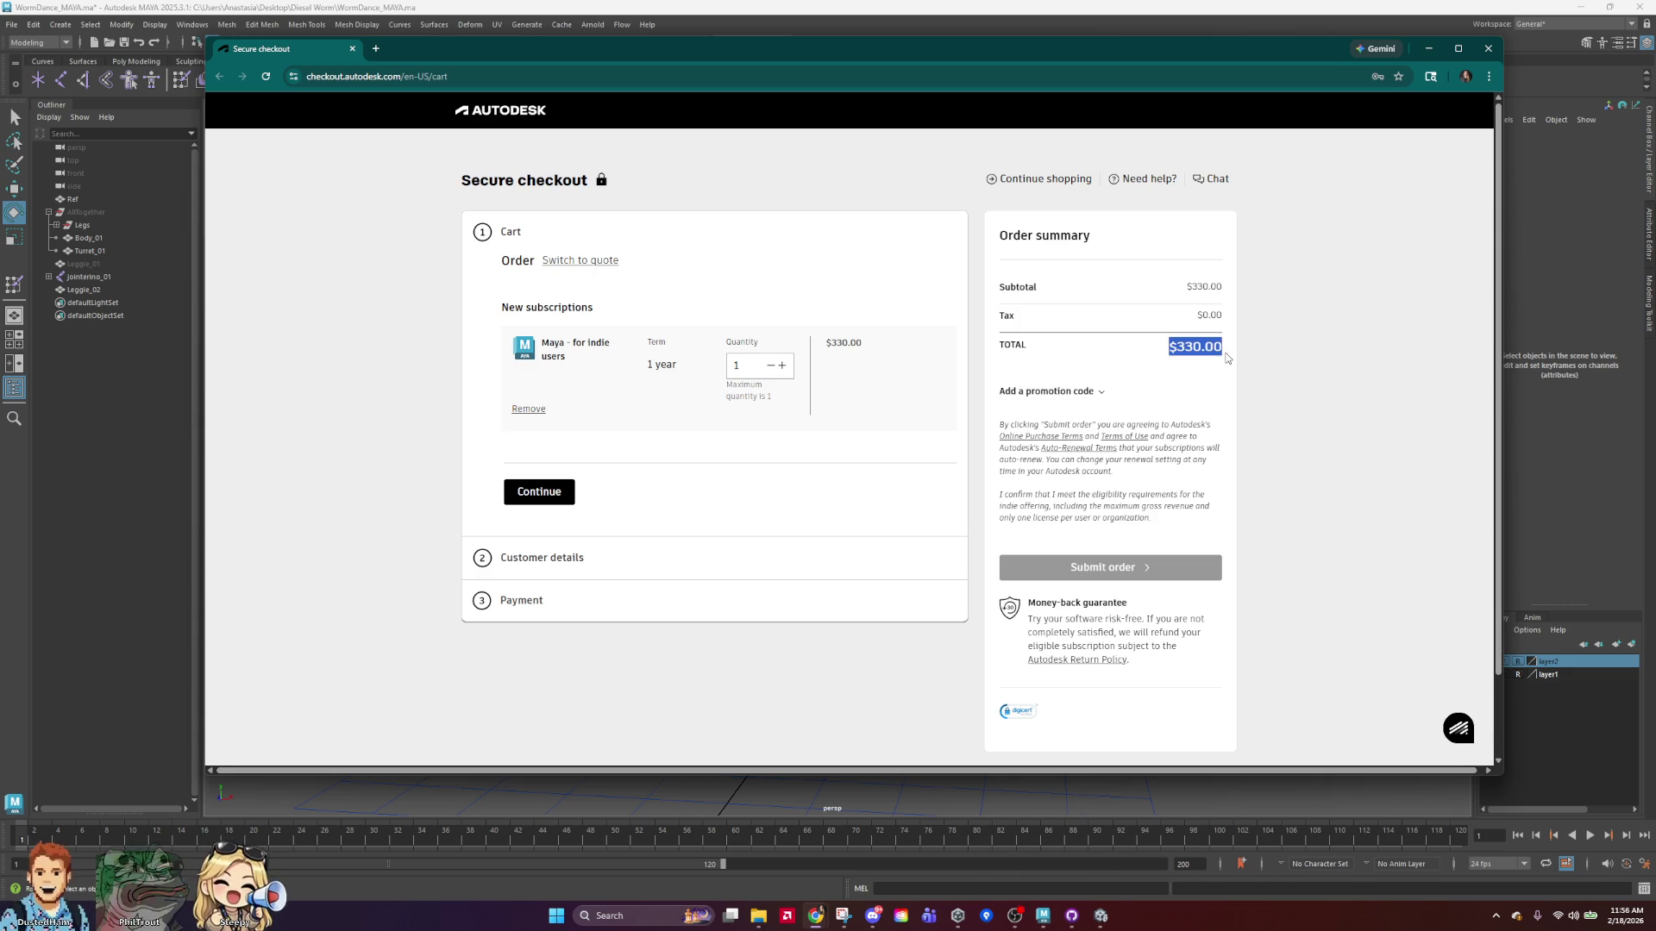
Apply promotion code 'please' to the Maya indie checkout; it gets rejected.
{"action": "left_click", "coordinate": [1089, 393]}
{"action": "left_click", "coordinate": [1100, 433]}
{"action": "type", "text": "please"}
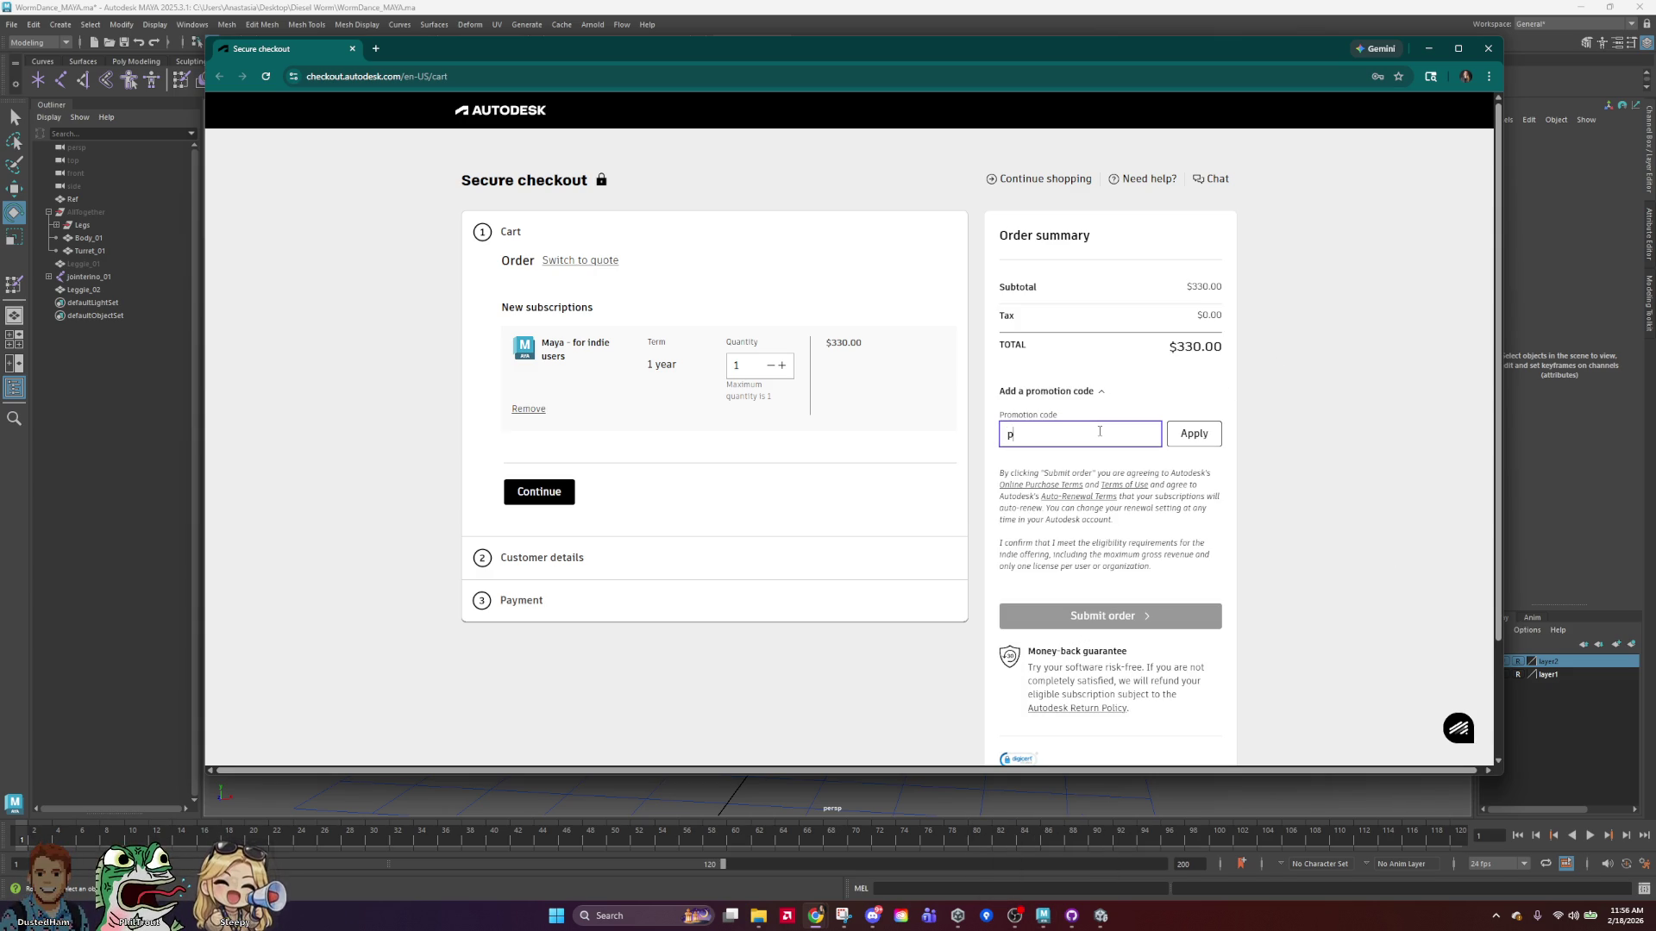
{"action": "left_click", "coordinate": [1193, 436]}
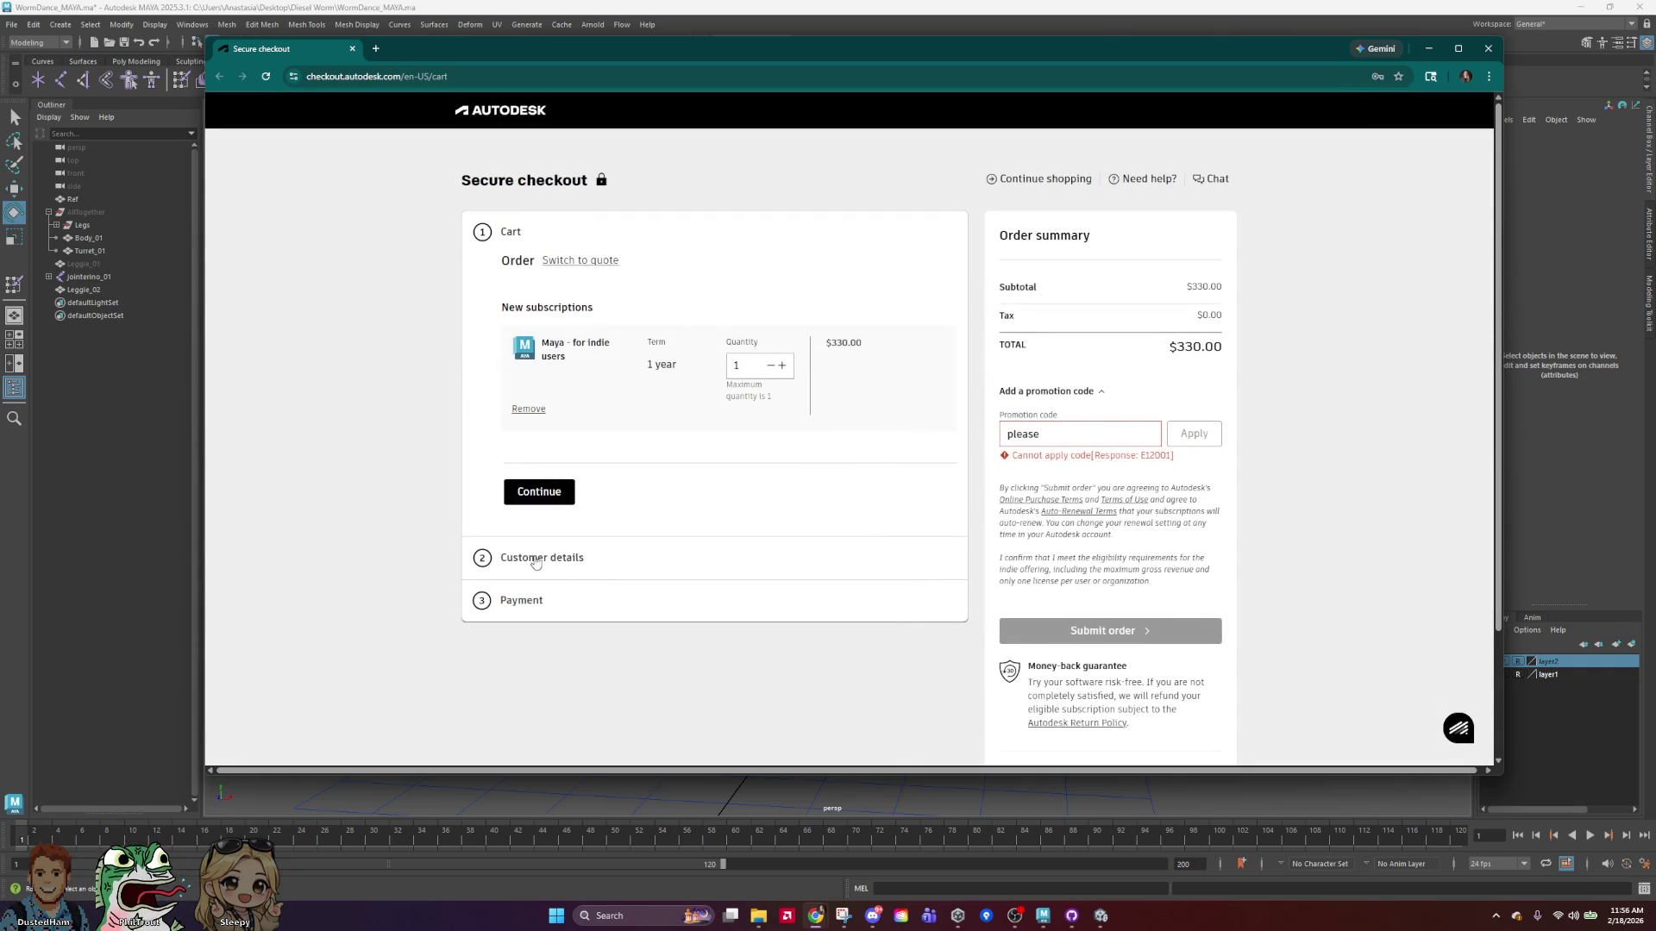
{"action": "left_click_drag", "start_coordinate": [1166, 350], "coordinate": [1247, 346]}
{"action": "left_click", "coordinate": [1170, 344]}
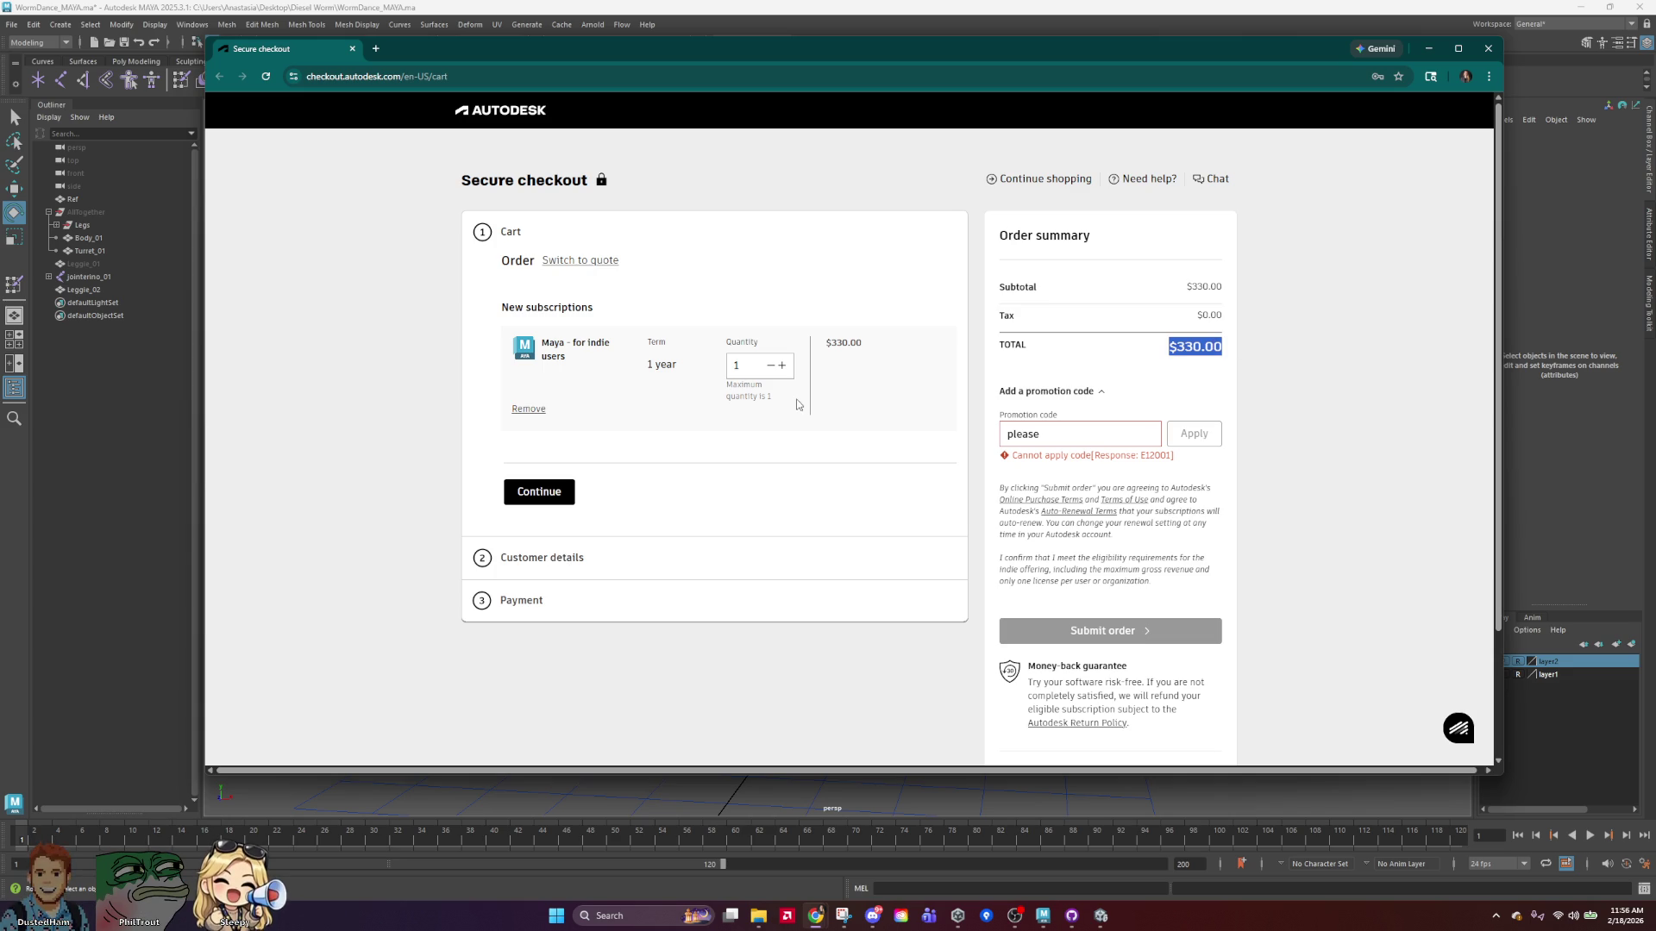
{"action": "scroll", "coordinate": [1097, 199], "scroll_direction": "down", "scroll_amount": 2}
{"action": "scroll", "coordinate": [1218, 196], "scroll_direction": "up", "scroll_amount": 2}
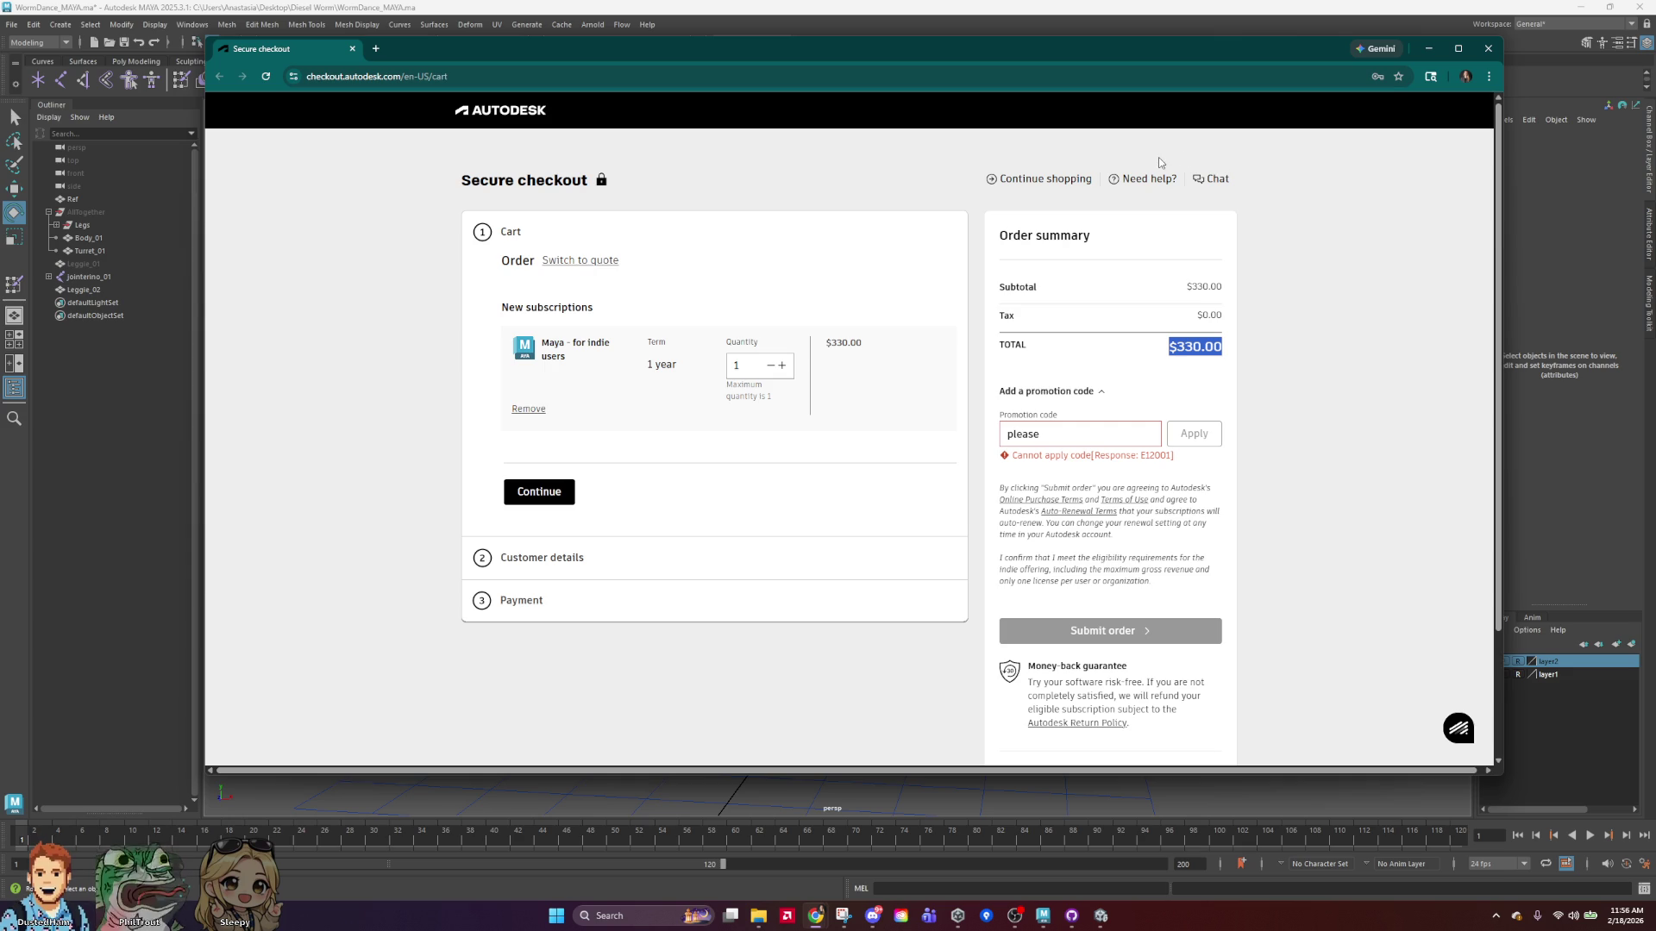
Replace it with code '10off', also rejected, then drag the checkout window aside.
{"action": "left_click", "coordinate": [1104, 434]}
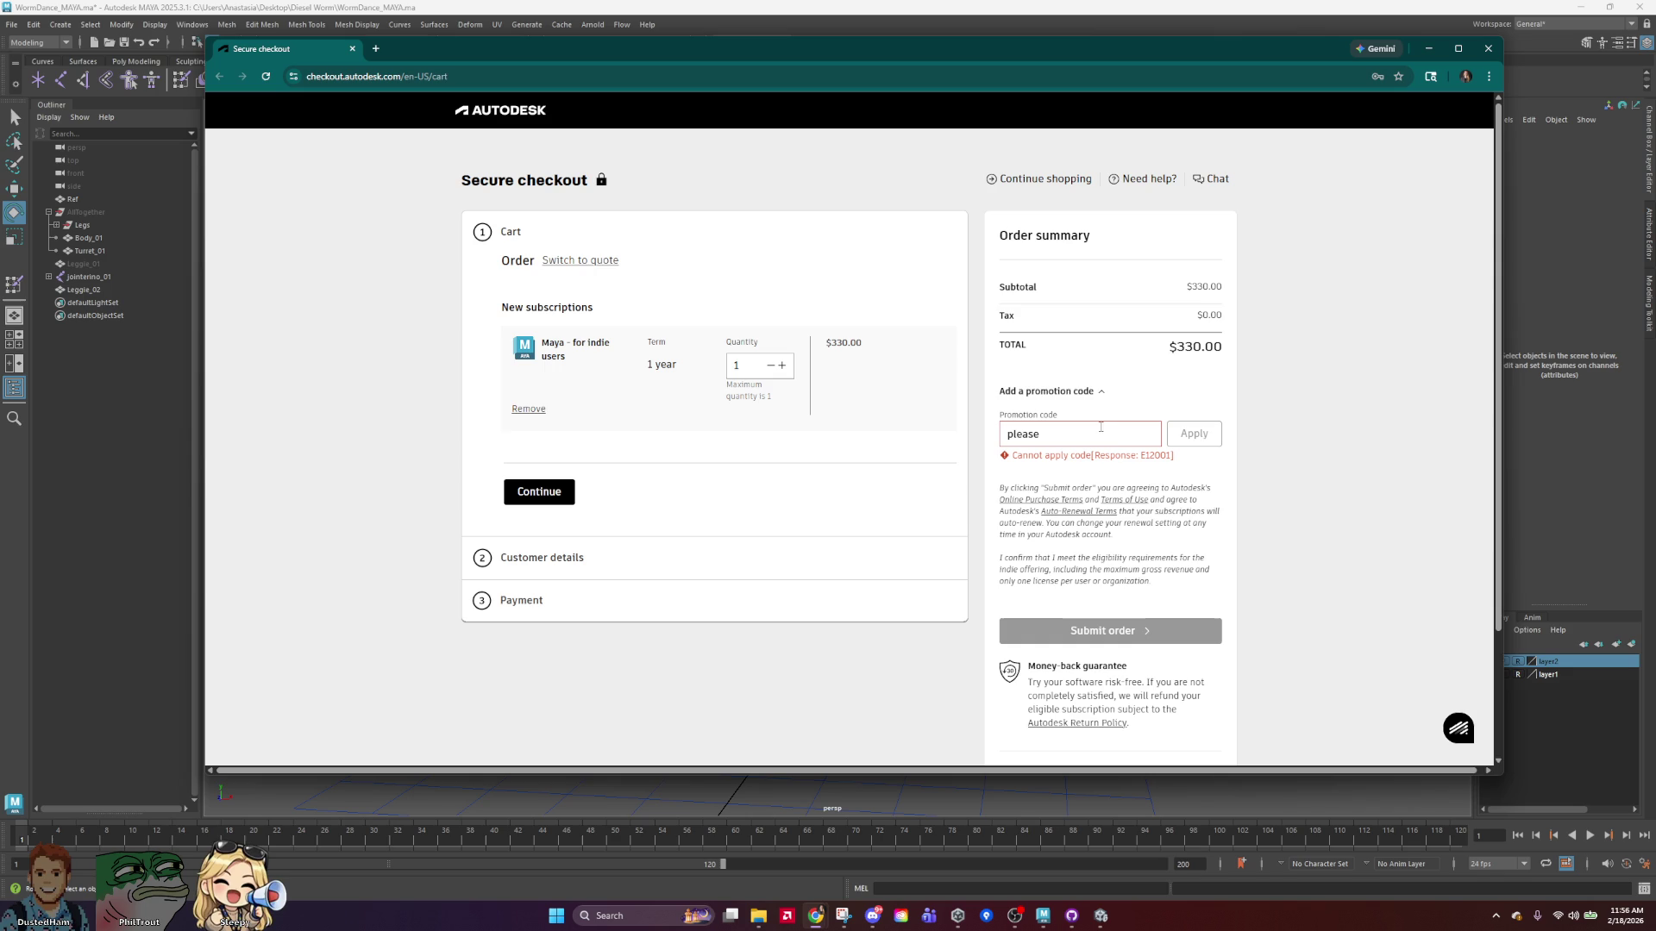
{"action": "left_click_drag", "start_coordinate": [1061, 435], "coordinate": [962, 454]}
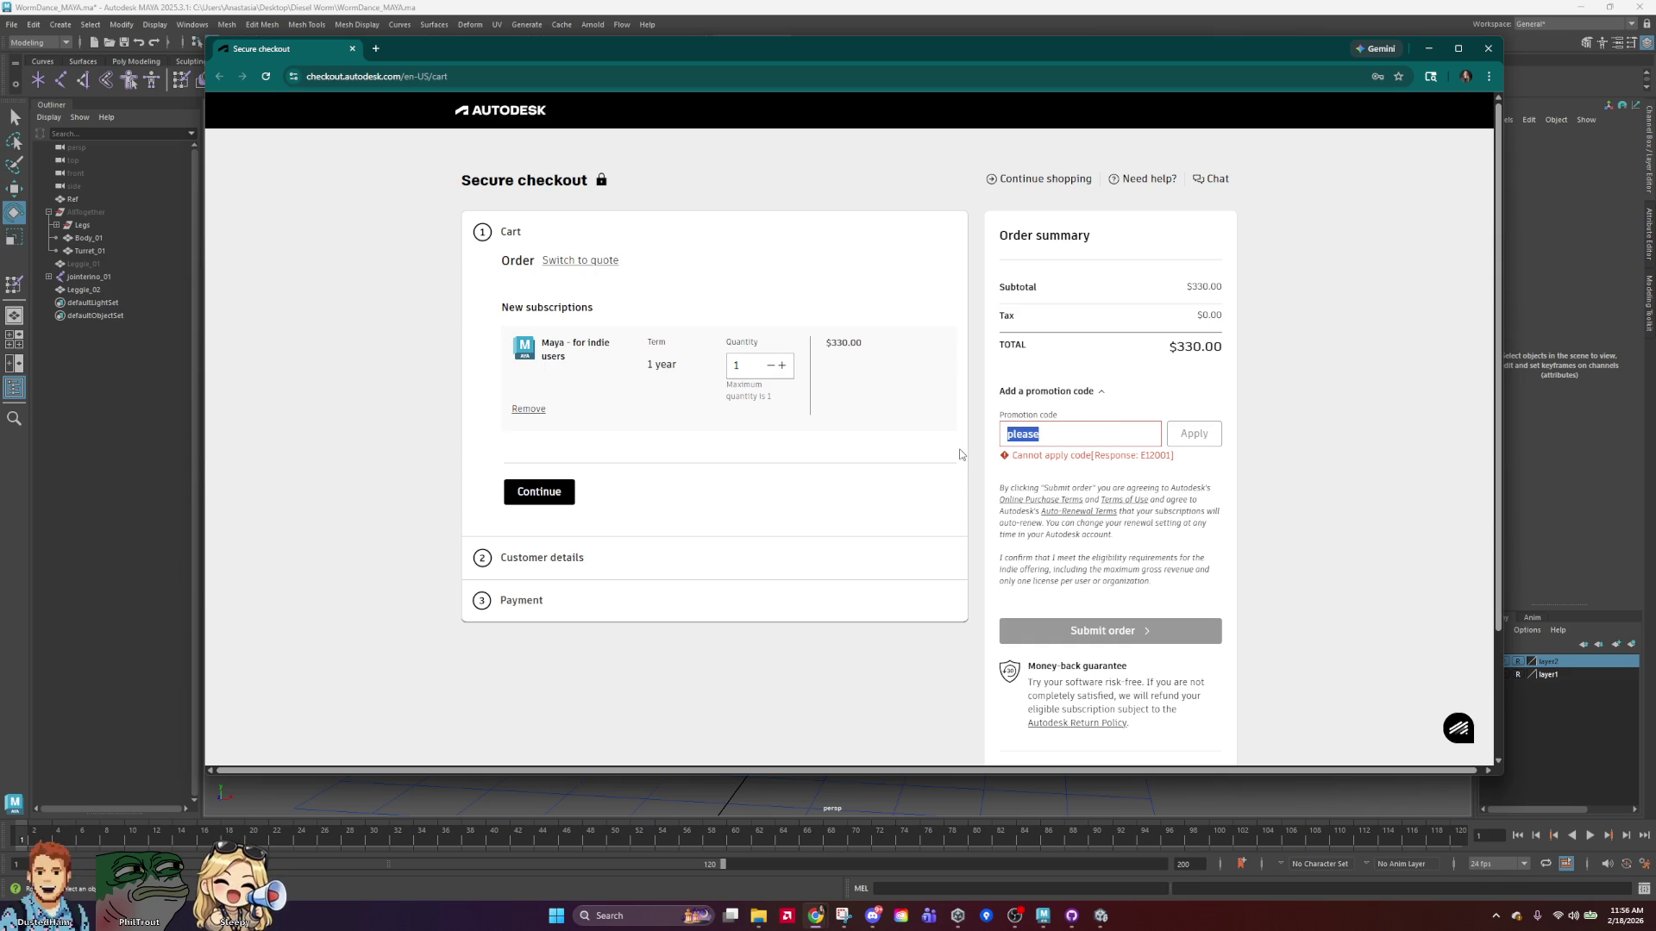
{"action": "type", "text": "10off"}
{"action": "left_click", "coordinate": [1203, 437]}
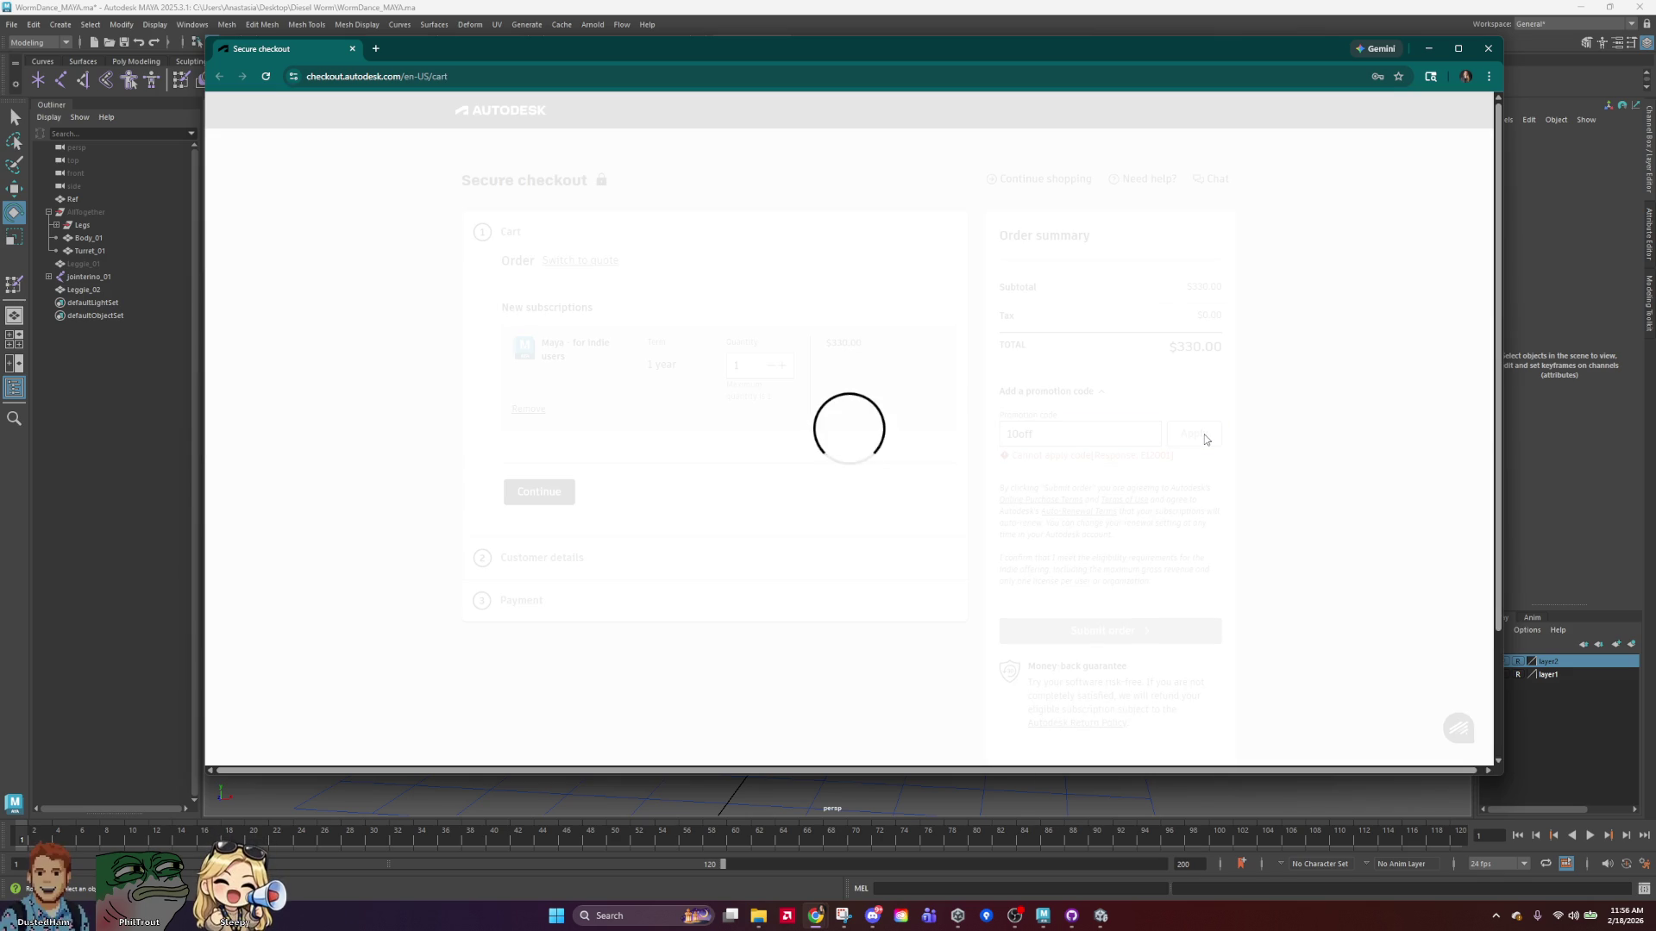
{"action": "left_click_drag", "start_coordinate": [1080, 434], "coordinate": [952, 438]}
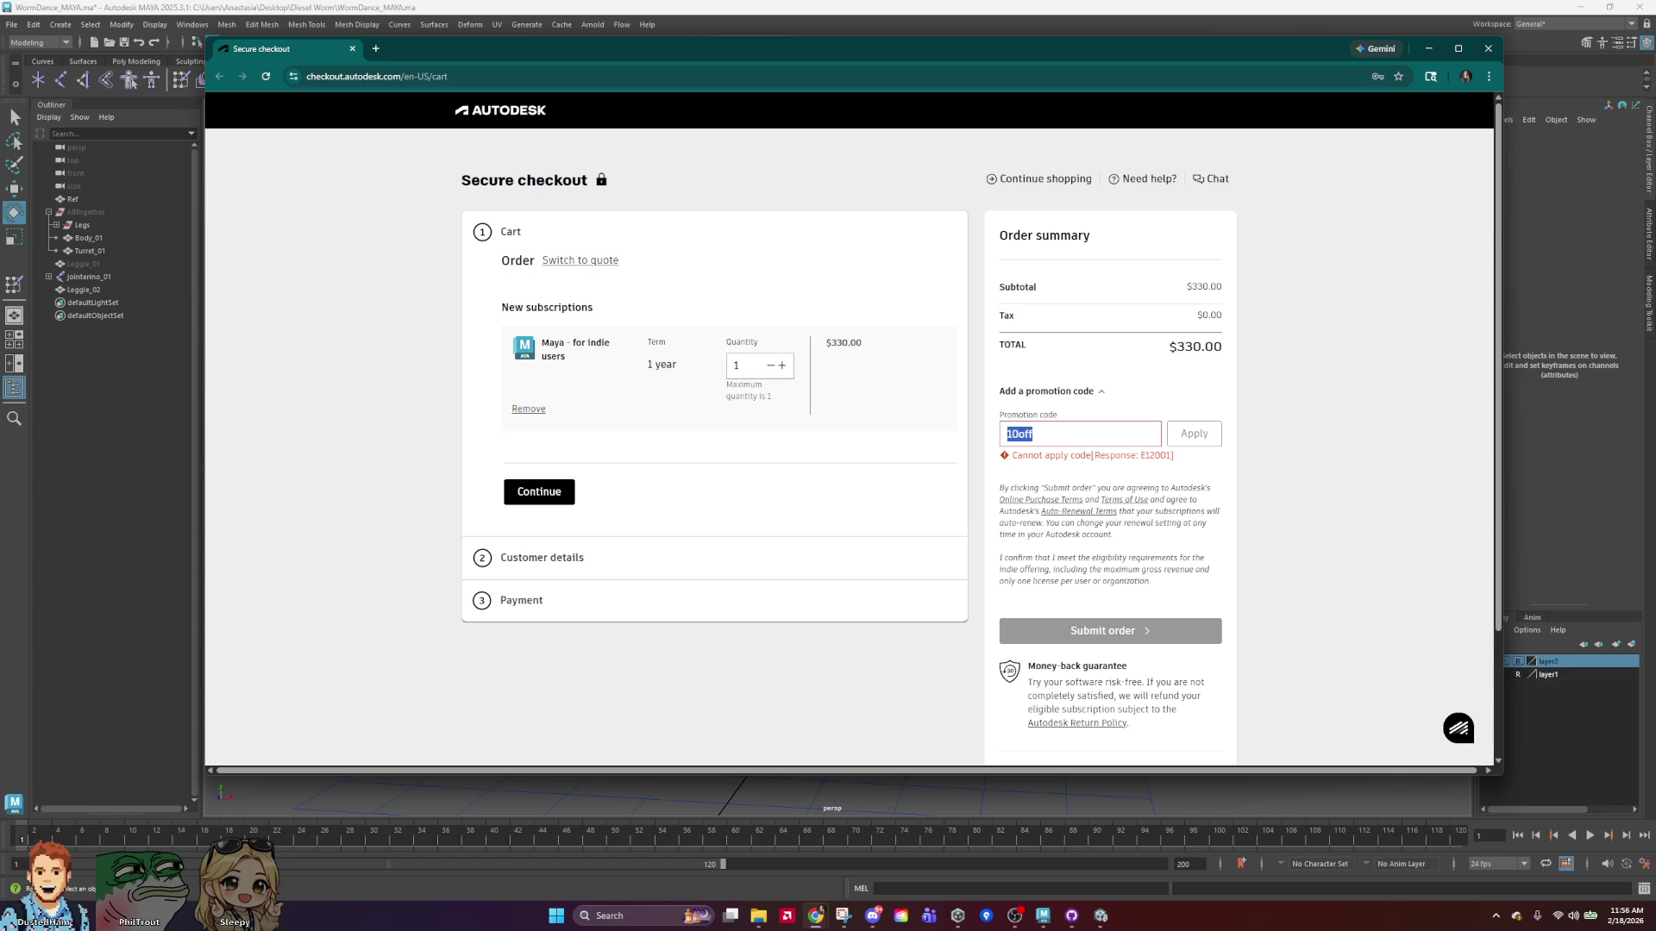
{"action": "left_click_drag", "start_coordinate": [909, 53], "coordinate": [0, 54]}
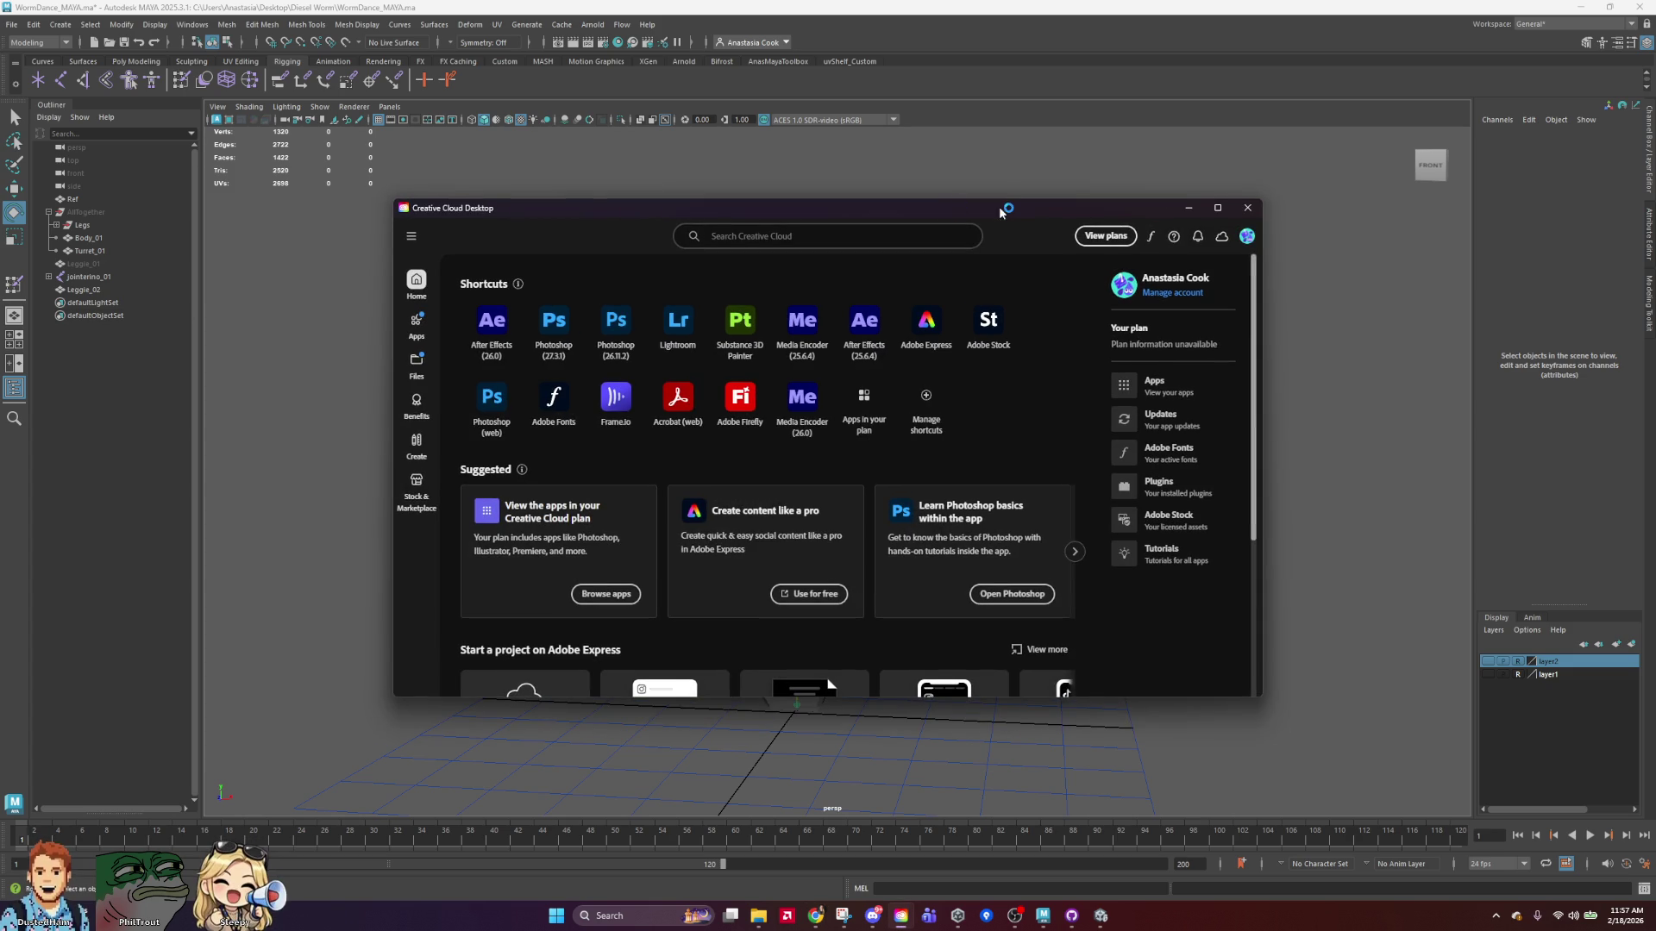
Move the Creative Cloud window aside and switch to the Unity editor's DieselWorm Boot scene.
{"action": "mouse_move", "coordinate": [1005, 212]}
{"action": "left_mouse_down"}
{"action": "mouse_move", "coordinate": [941, 240]}
{"action": "mouse_move", "coordinate": [964, 204]}
{"action": "mouse_move", "coordinate": [1023, 197]}
{"action": "mouse_move", "coordinate": [0, 199]}
{"action": "left_mouse_up"}
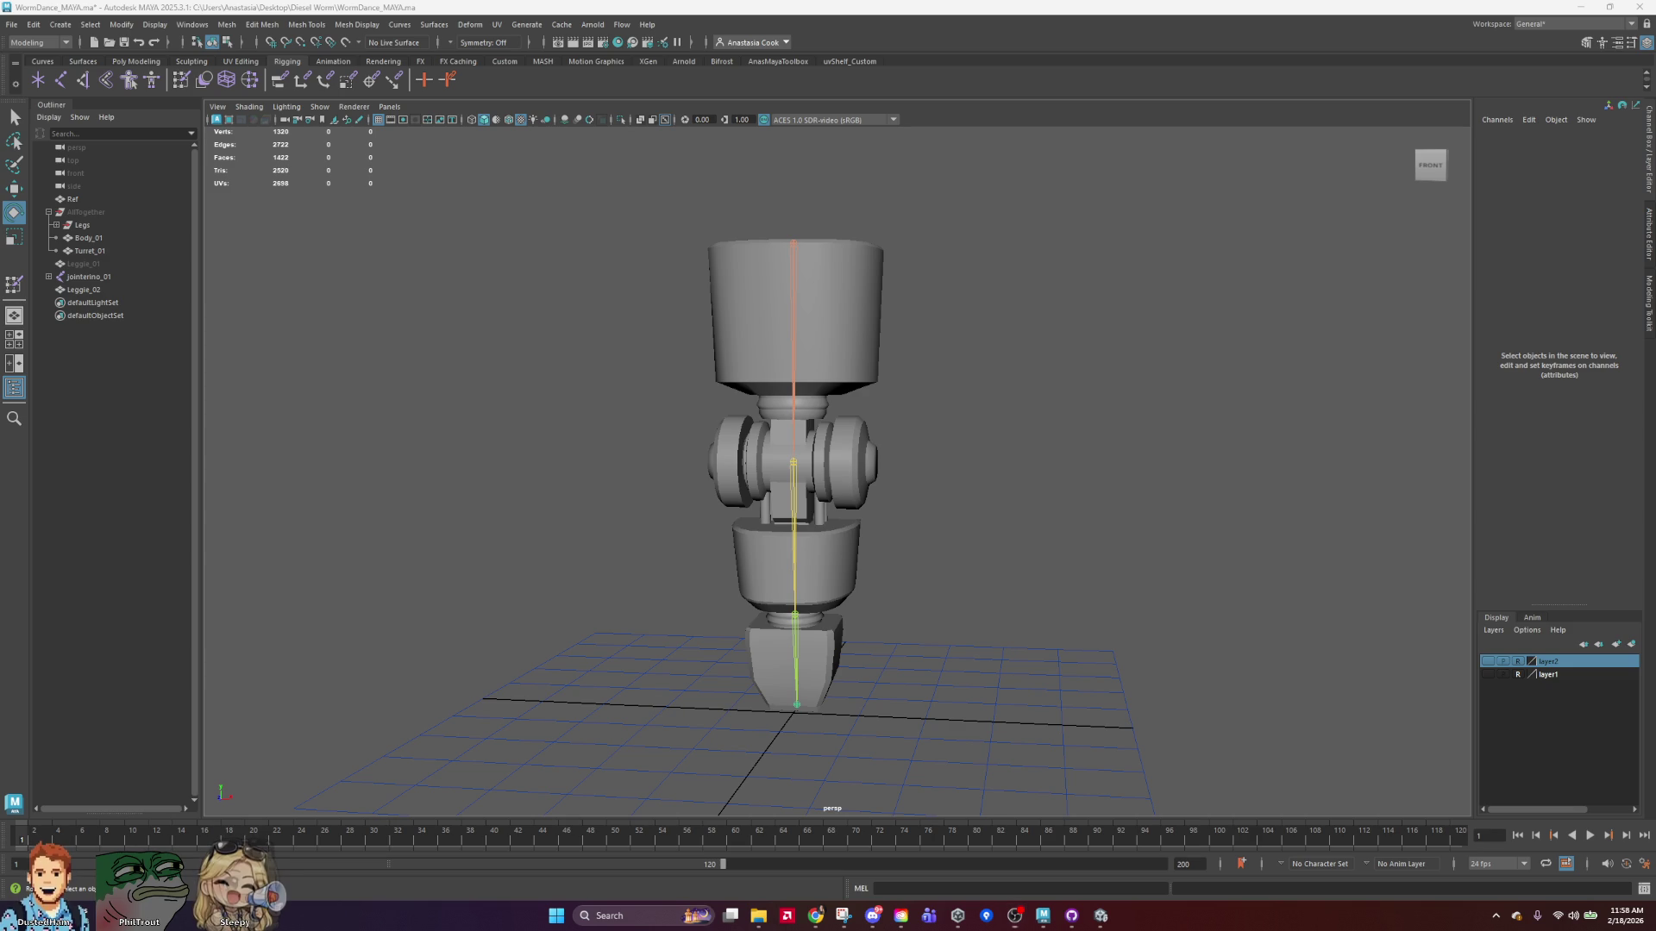
{"action": "key", "text": "alt+Tab"}
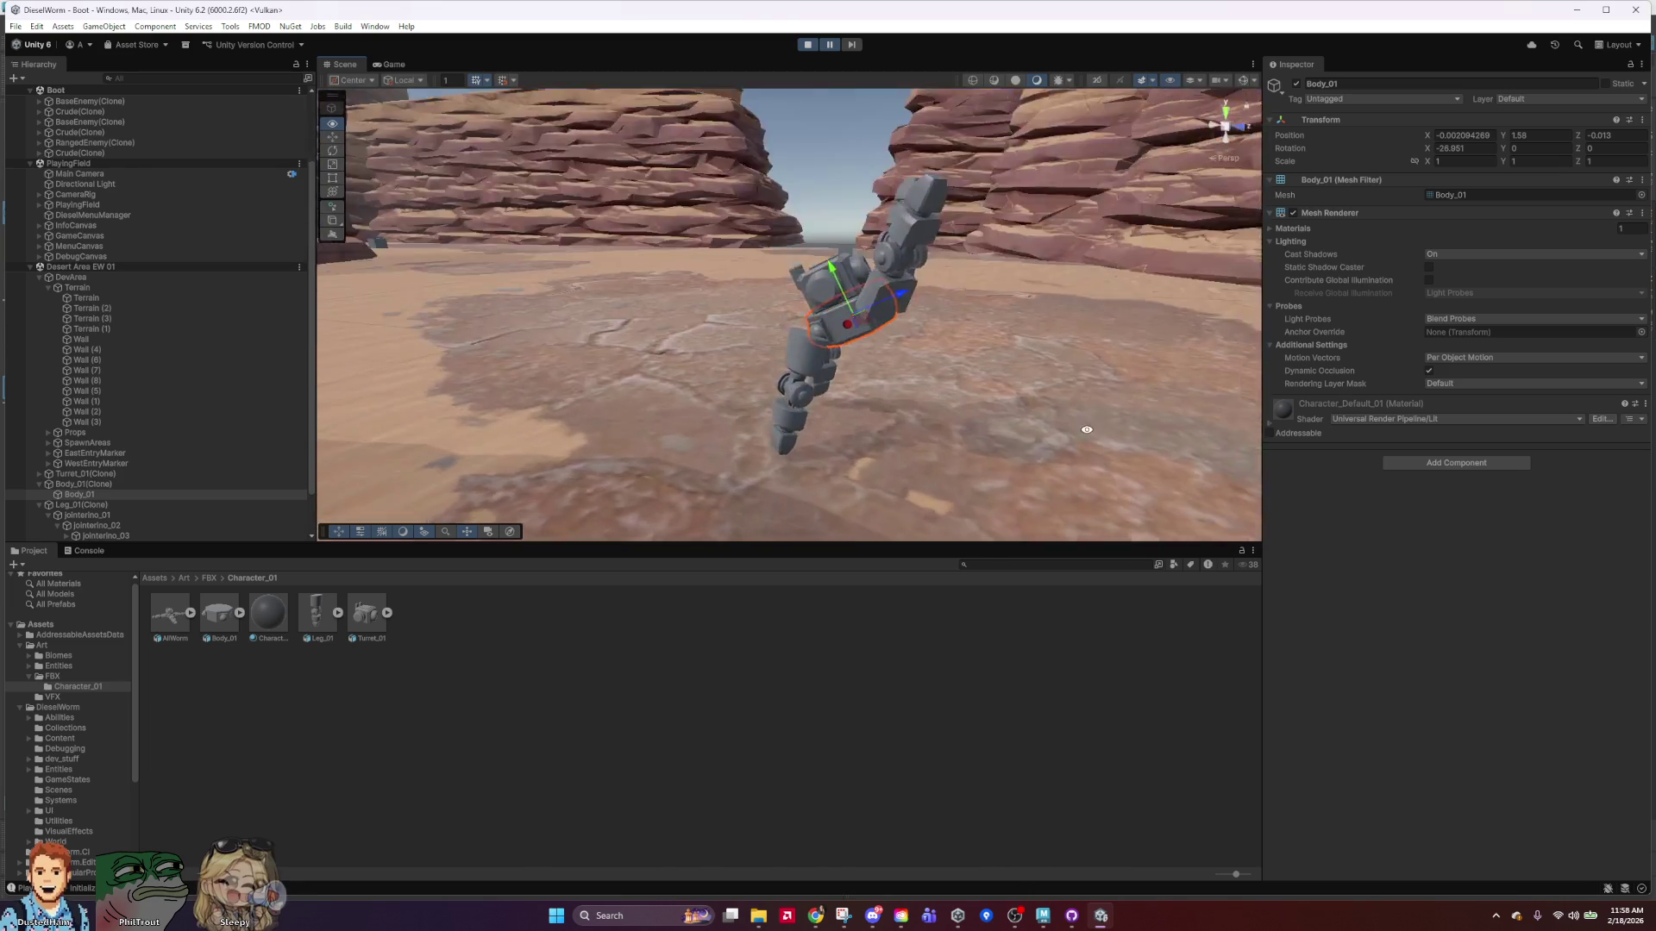
Rotate the first Leg_01(Clone) and move it down and left beside Body_01(Clone).
{"action": "left_click_drag", "start_coordinate": [1062, 507], "coordinate": [983, 364], "text": "alt"}
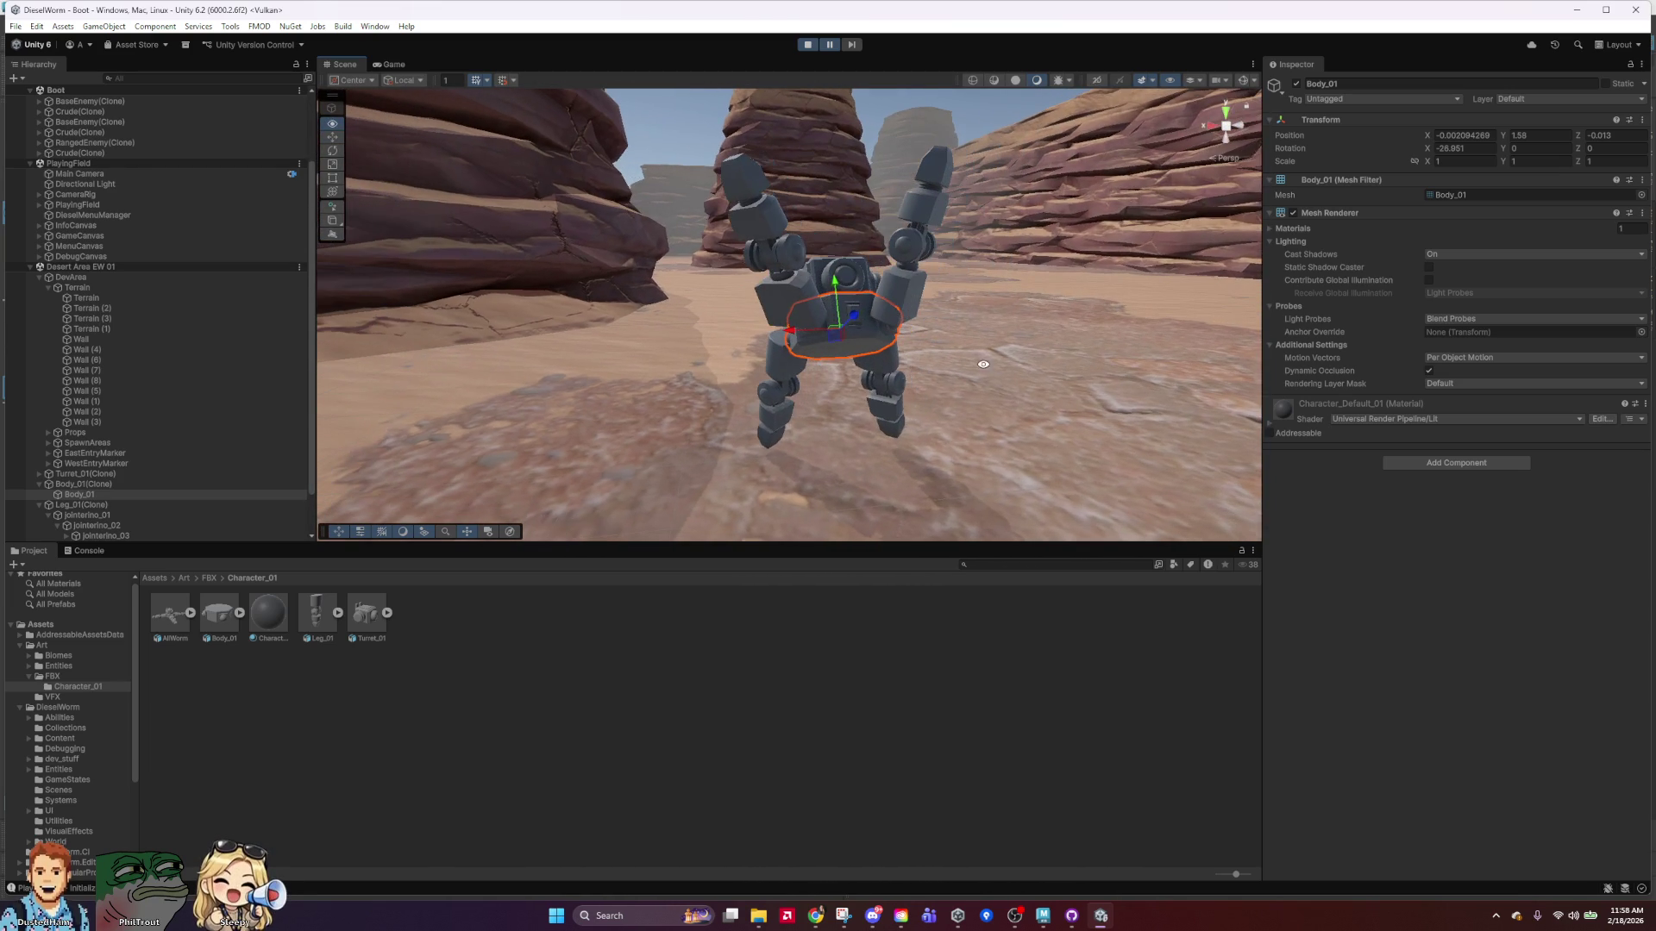
{"action": "left_click", "coordinate": [77, 484]}
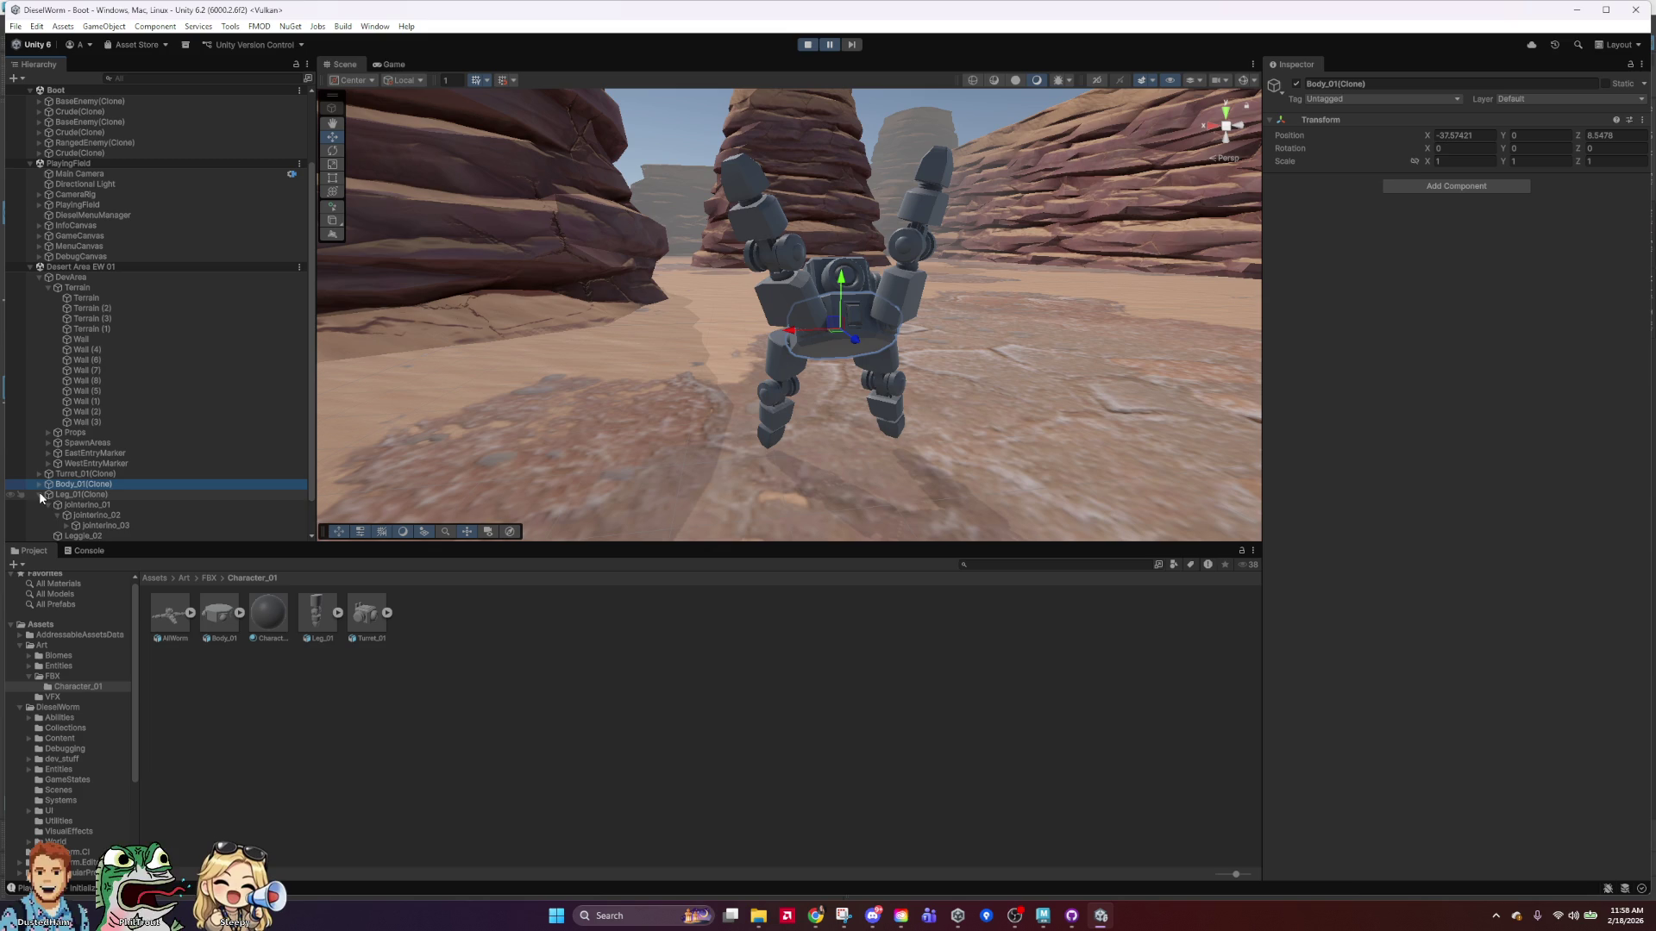
{"action": "mouse_move", "coordinate": [910, 342]}
{"action": "left_mouse_down", "text": "alt"}
{"action": "mouse_move", "coordinate": [805, 395]}
{"action": "mouse_move", "coordinate": [944, 281]}
{"action": "mouse_move", "coordinate": [942, 358]}
{"action": "mouse_move", "coordinate": [435, 382]}
{"action": "mouse_move", "coordinate": [985, 484]}
{"action": "mouse_move", "coordinate": [1146, 399]}
{"action": "left_mouse_up", "text": "alt"}
{"action": "left_click", "coordinate": [695, 262]}
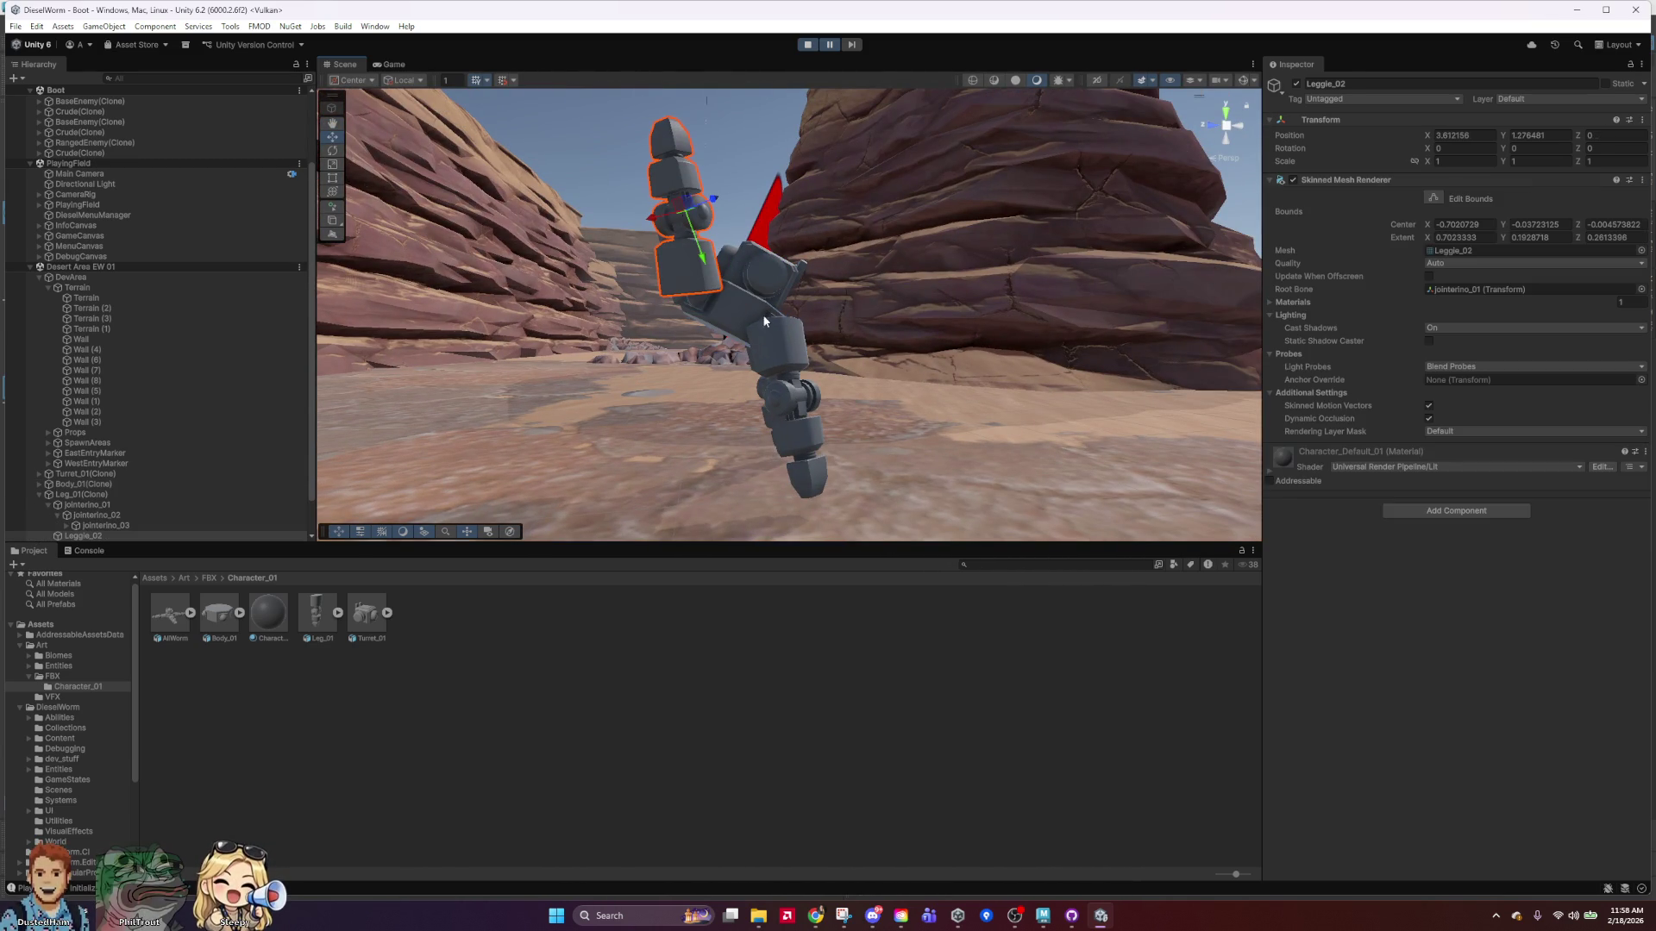
{"action": "left_click", "coordinate": [94, 504]}
{"action": "left_click", "coordinate": [117, 497]}
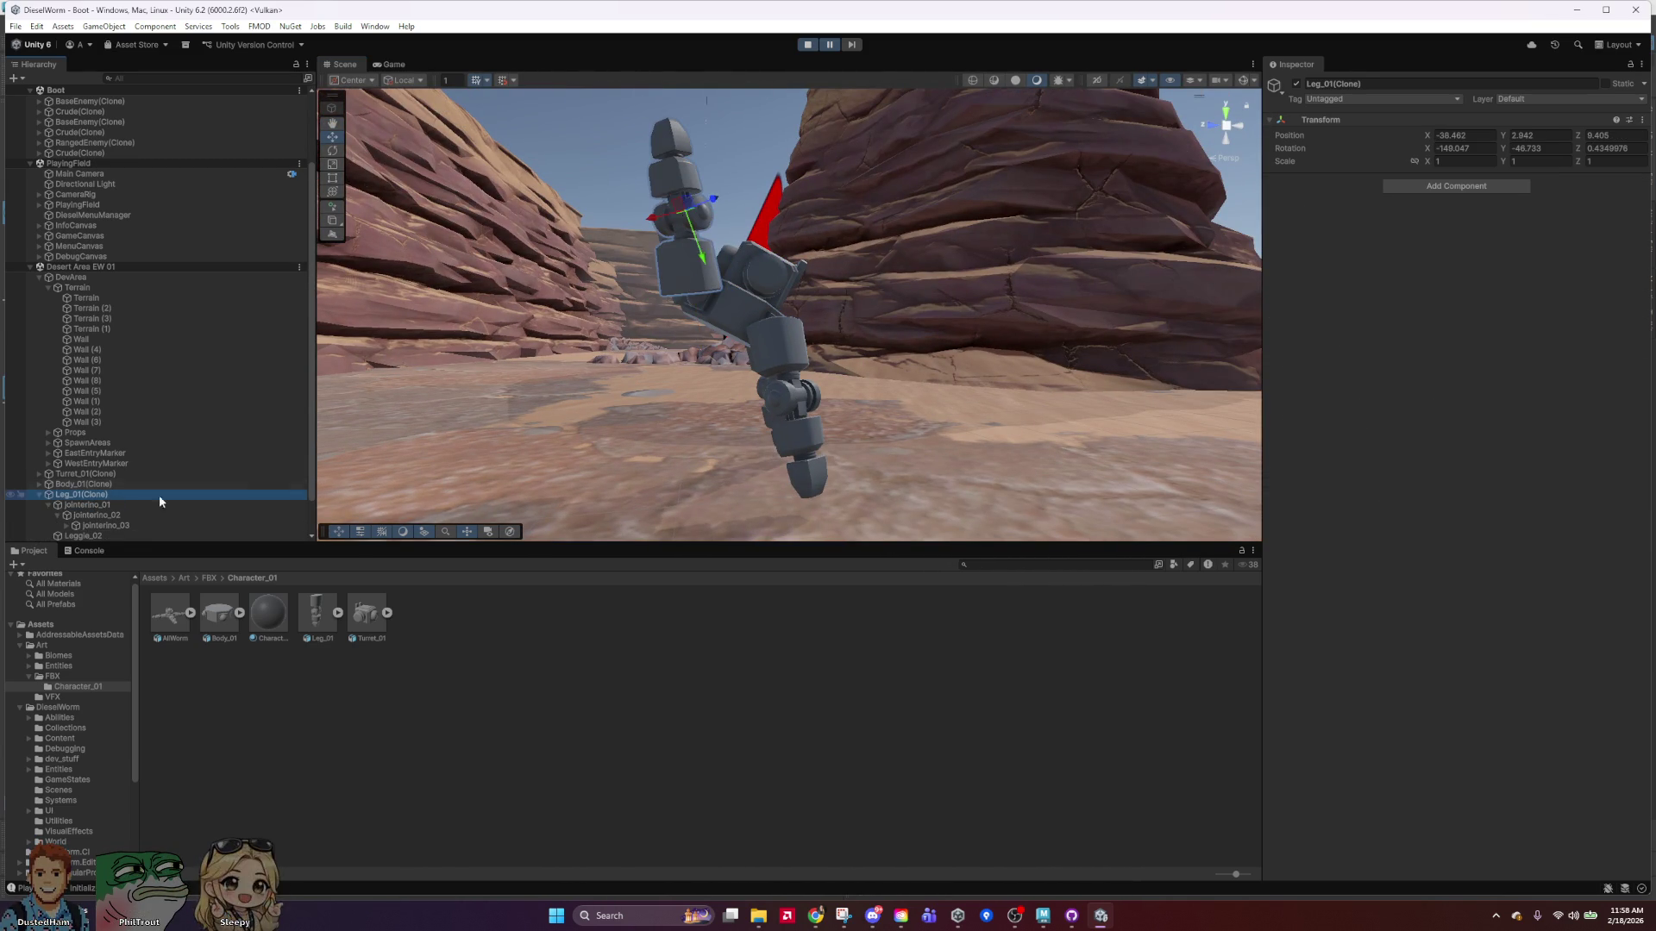
{"action": "left_click_drag", "start_coordinate": [670, 235], "coordinate": [892, 307]}
{"action": "mouse_move", "coordinate": [701, 177]}
{"action": "left_mouse_down"}
{"action": "mouse_move", "coordinate": [644, 288]}
{"action": "mouse_move", "coordinate": [901, 438]}
{"action": "mouse_move", "coordinate": [802, 414]}
{"action": "mouse_move", "coordinate": [742, 285]}
{"action": "left_mouse_up"}
Rotate the upper-left cloned leg upright and tilt it on Z, then raise the other leg slightly.
{"action": "left_click", "coordinate": [741, 285]}
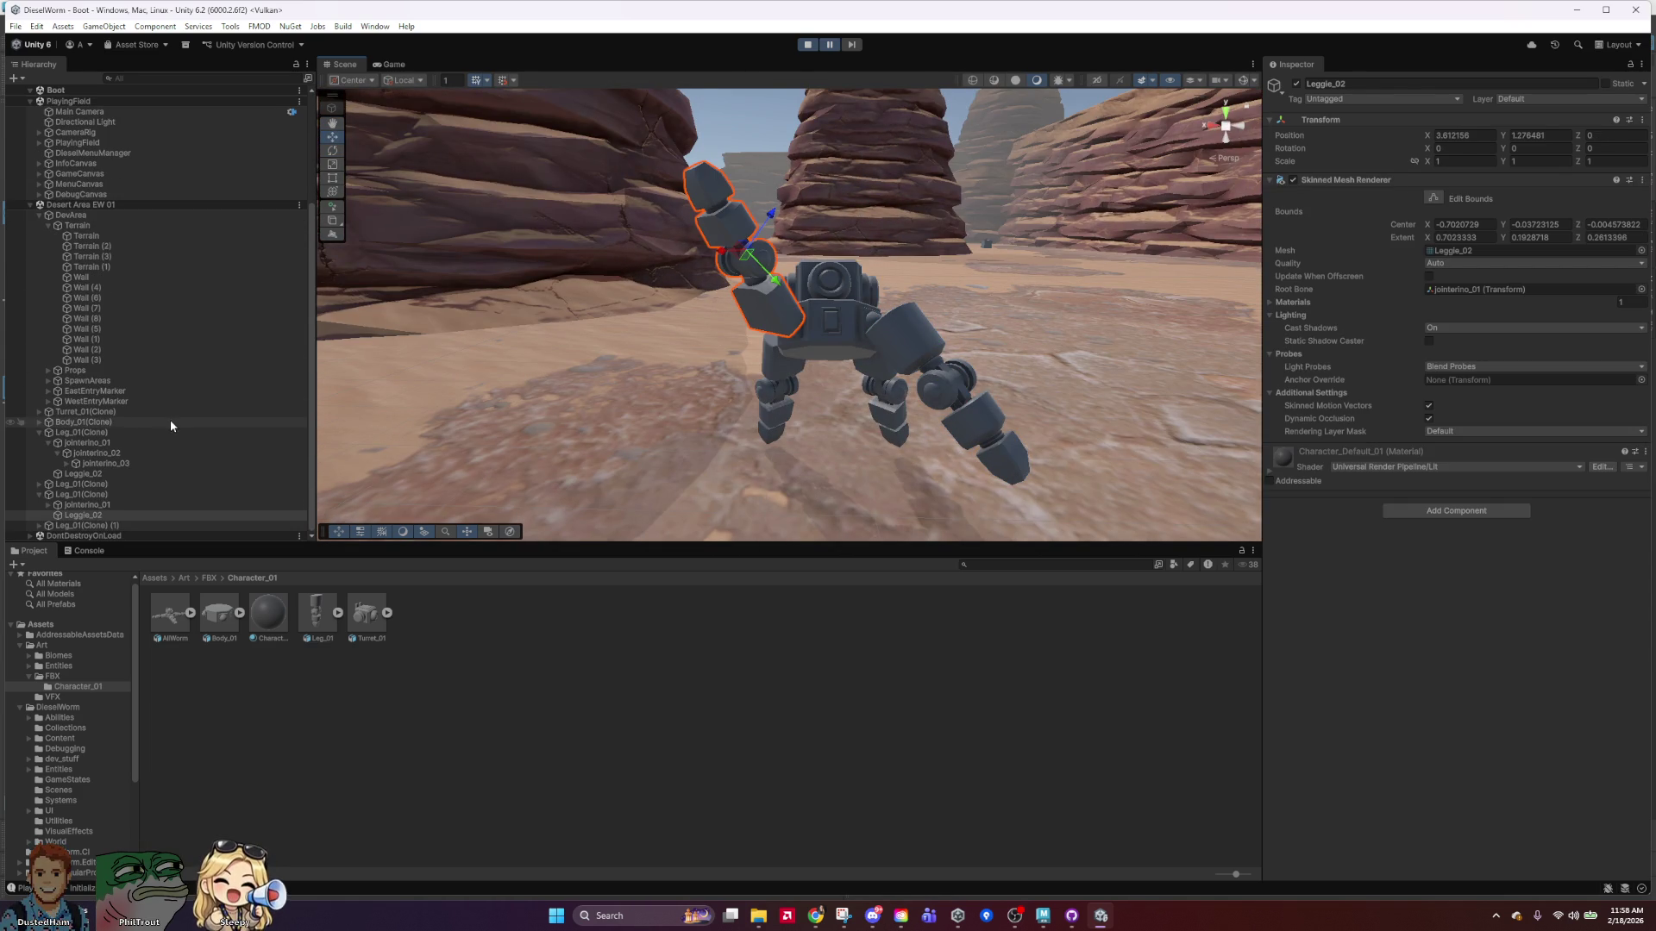
{"action": "left_click", "coordinate": [101, 495]}
{"action": "key", "text": "e"}
{"action": "mouse_move", "coordinate": [704, 235]}
{"action": "left_mouse_down"}
{"action": "mouse_move", "coordinate": [821, 206]}
{"action": "mouse_move", "coordinate": [768, 322]}
{"action": "mouse_move", "coordinate": [1219, 416]}
{"action": "mouse_move", "coordinate": [1195, 409]}
{"action": "left_mouse_up"}
{"action": "key", "text": "w"}
{"action": "left_click_drag", "start_coordinate": [1018, 362], "coordinate": [776, 355], "text": "alt"}
{"action": "mouse_move", "coordinate": [849, 421]}
{"action": "left_mouse_down"}
{"action": "mouse_move", "coordinate": [841, 408]}
{"action": "mouse_move", "coordinate": [752, 421]}
{"action": "left_mouse_up"}
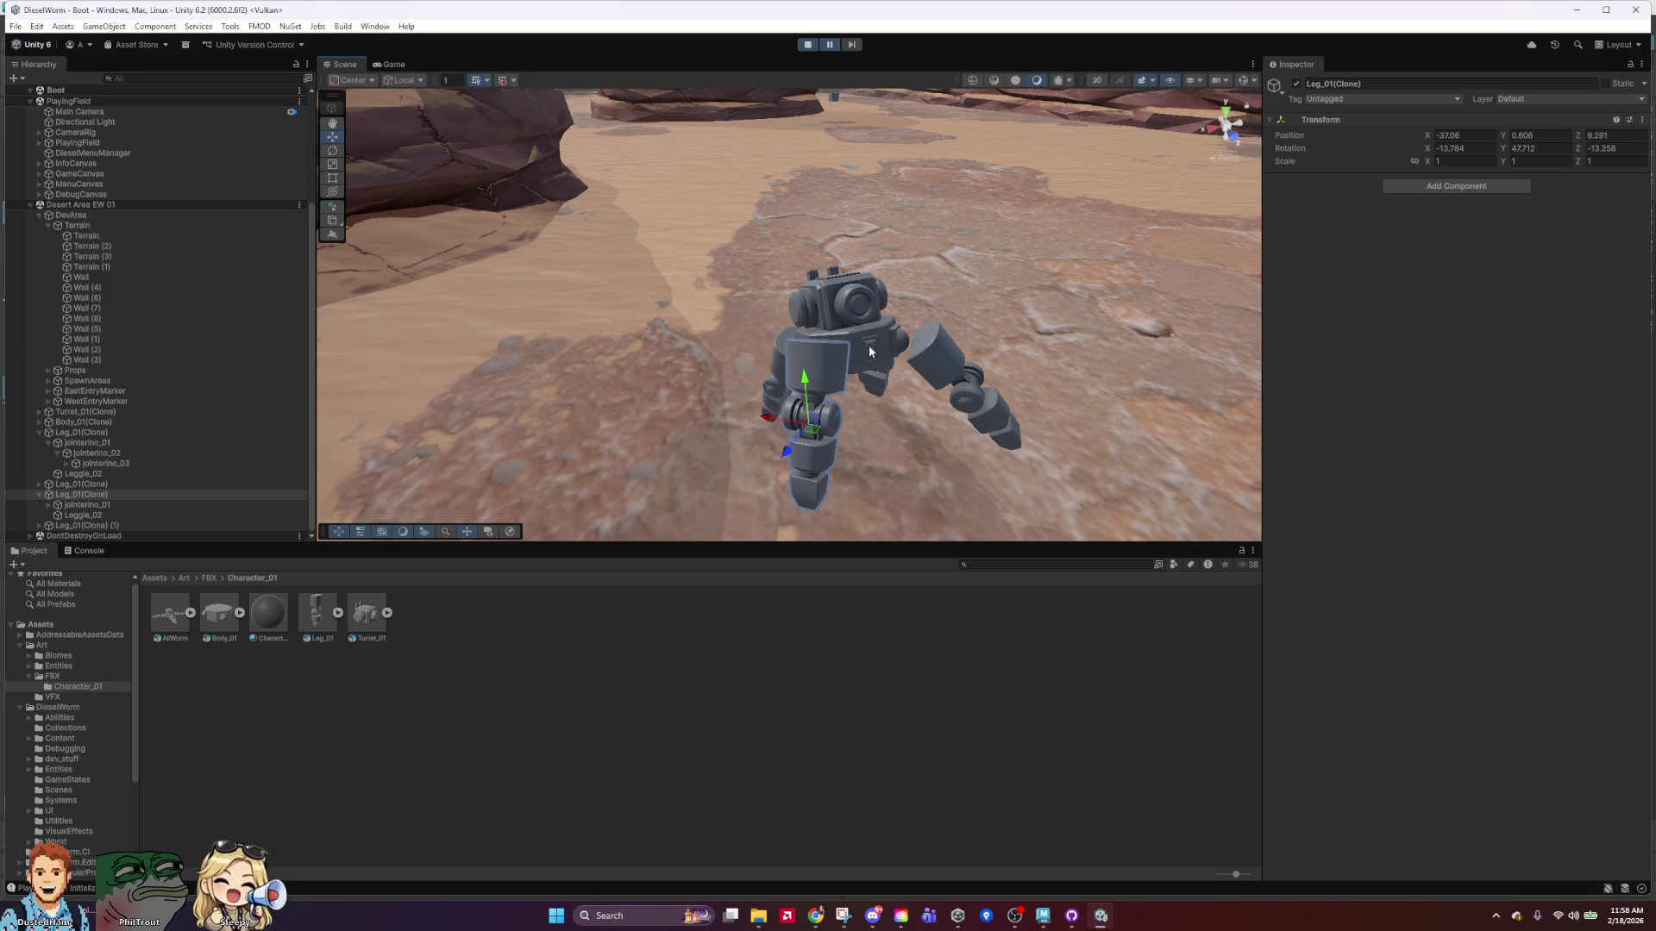
{"action": "left_click", "coordinate": [86, 432]}
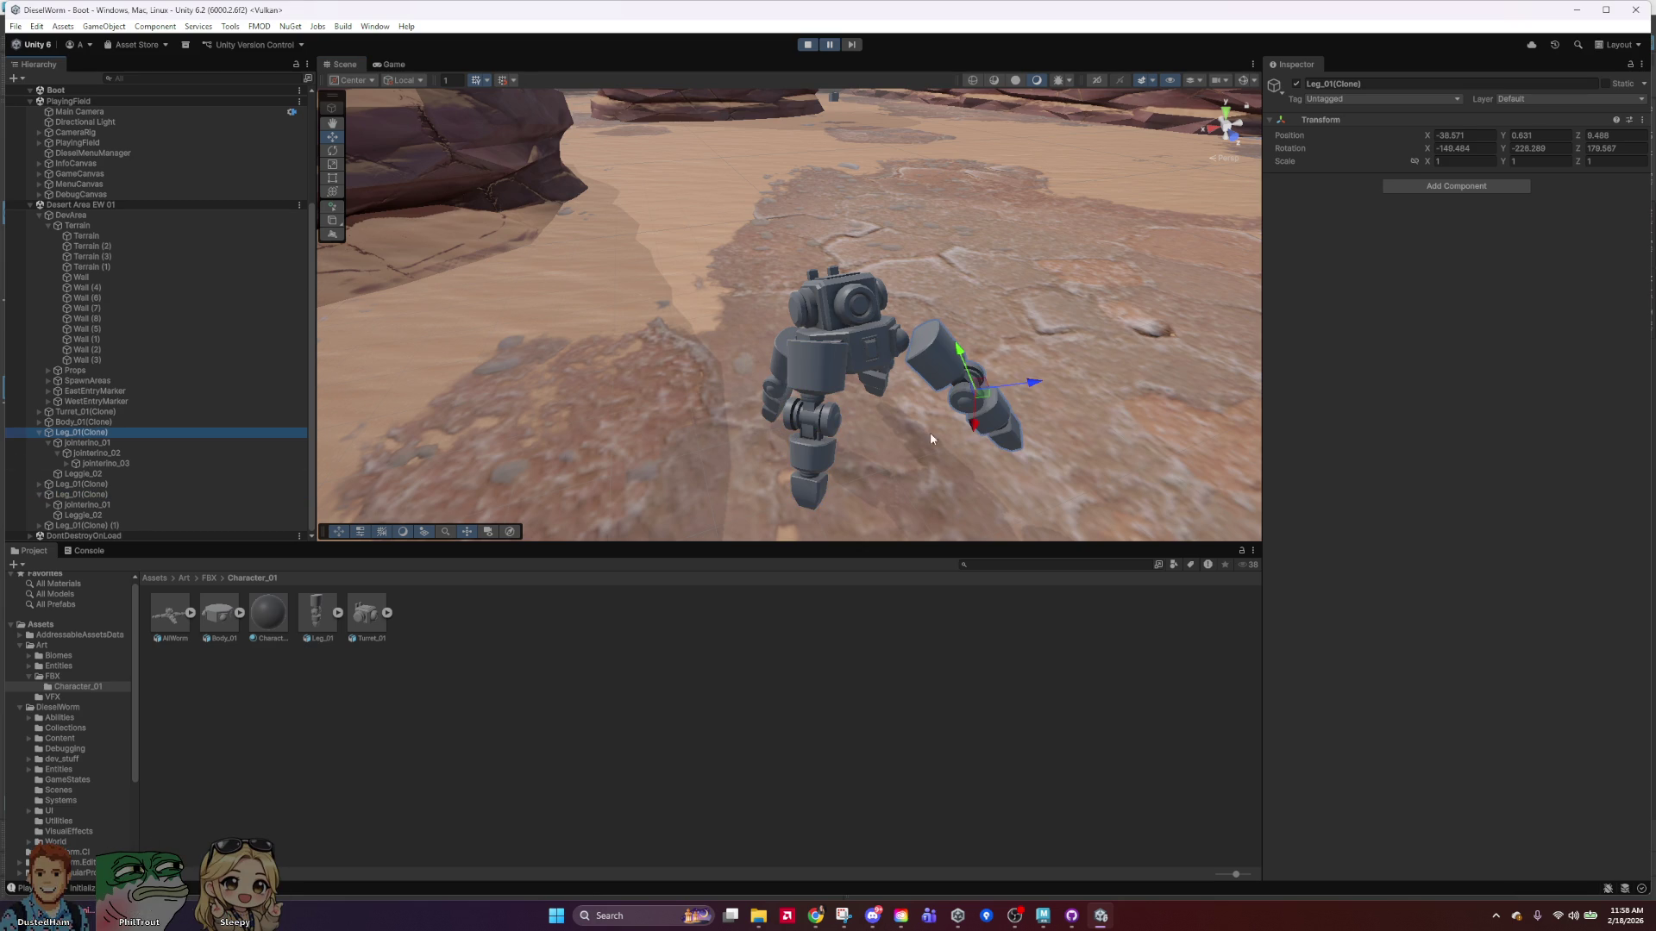
{"action": "mouse_move", "coordinate": [956, 350]}
{"action": "left_mouse_down"}
{"action": "mouse_move", "coordinate": [937, 319]}
{"action": "mouse_move", "coordinate": [730, 339]}
{"action": "left_mouse_up"}
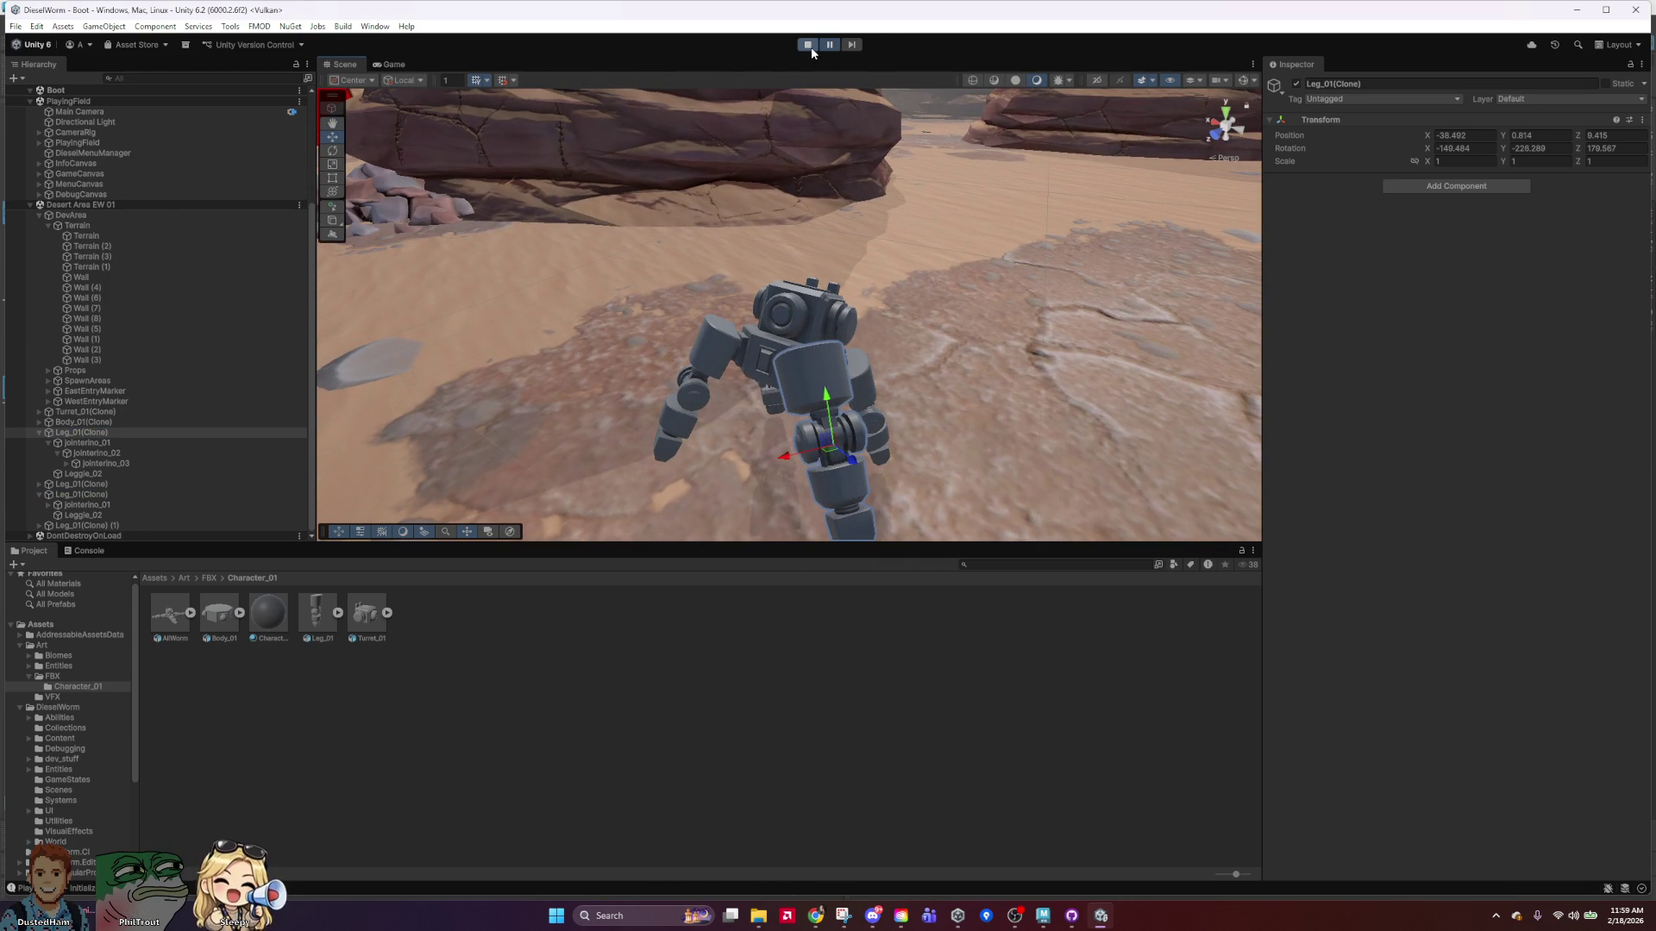
Exit Play mode and select the AllWorm model in the Character_01 folder.
{"action": "left_click", "coordinate": [809, 45]}
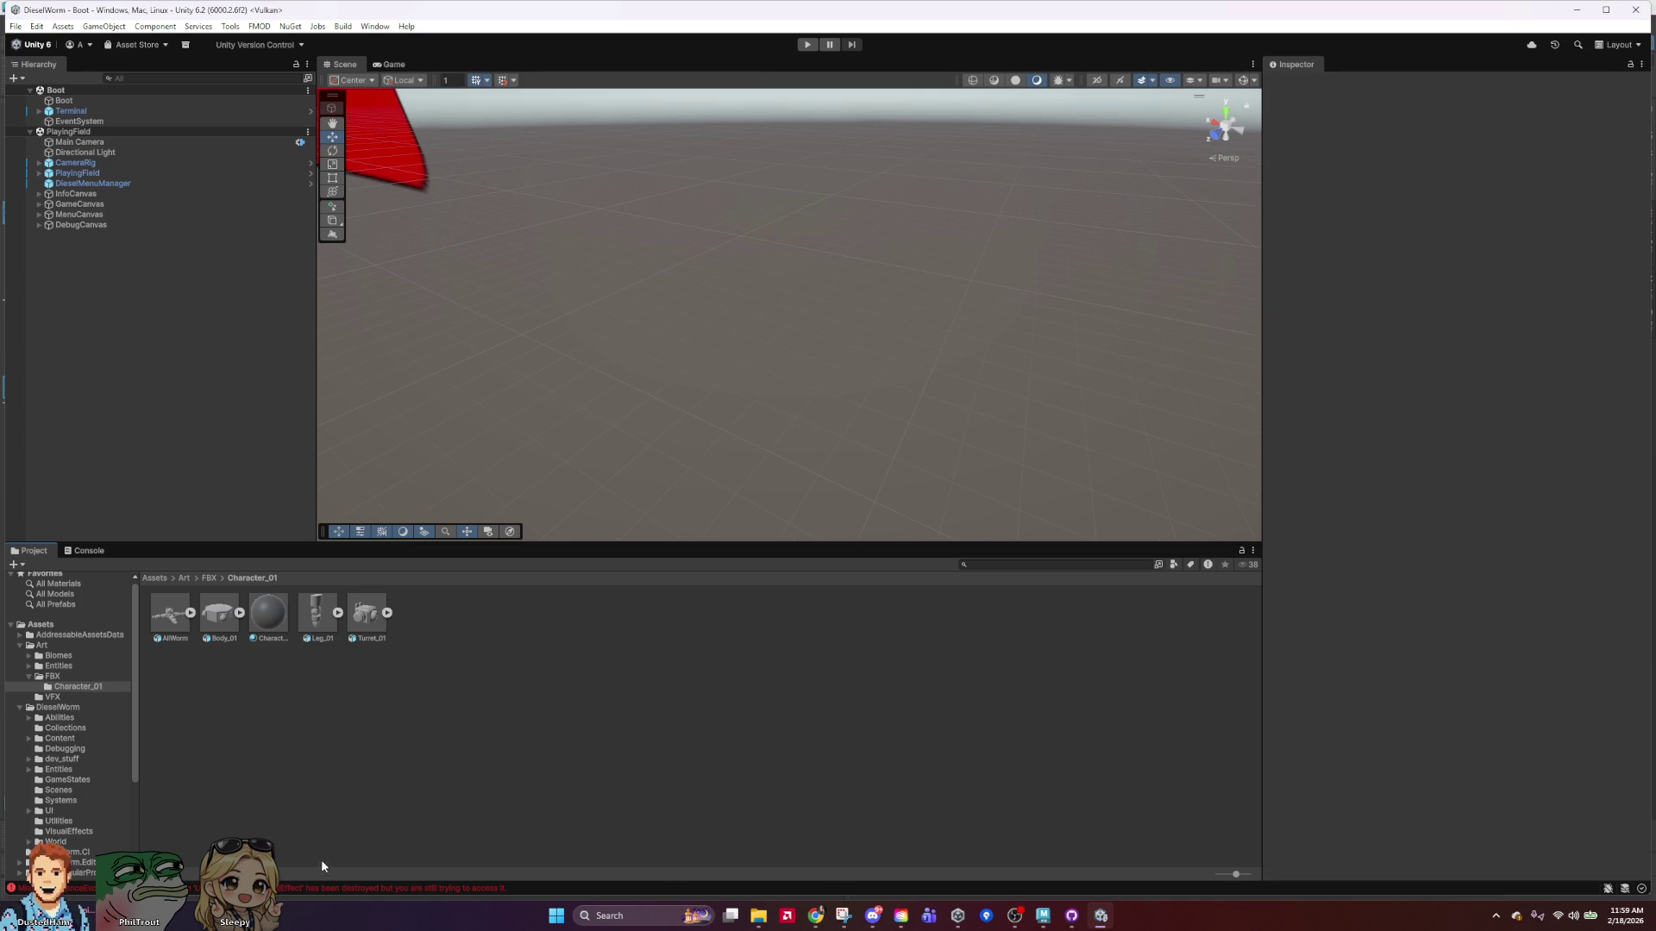
{"action": "left_click", "coordinate": [176, 621]}
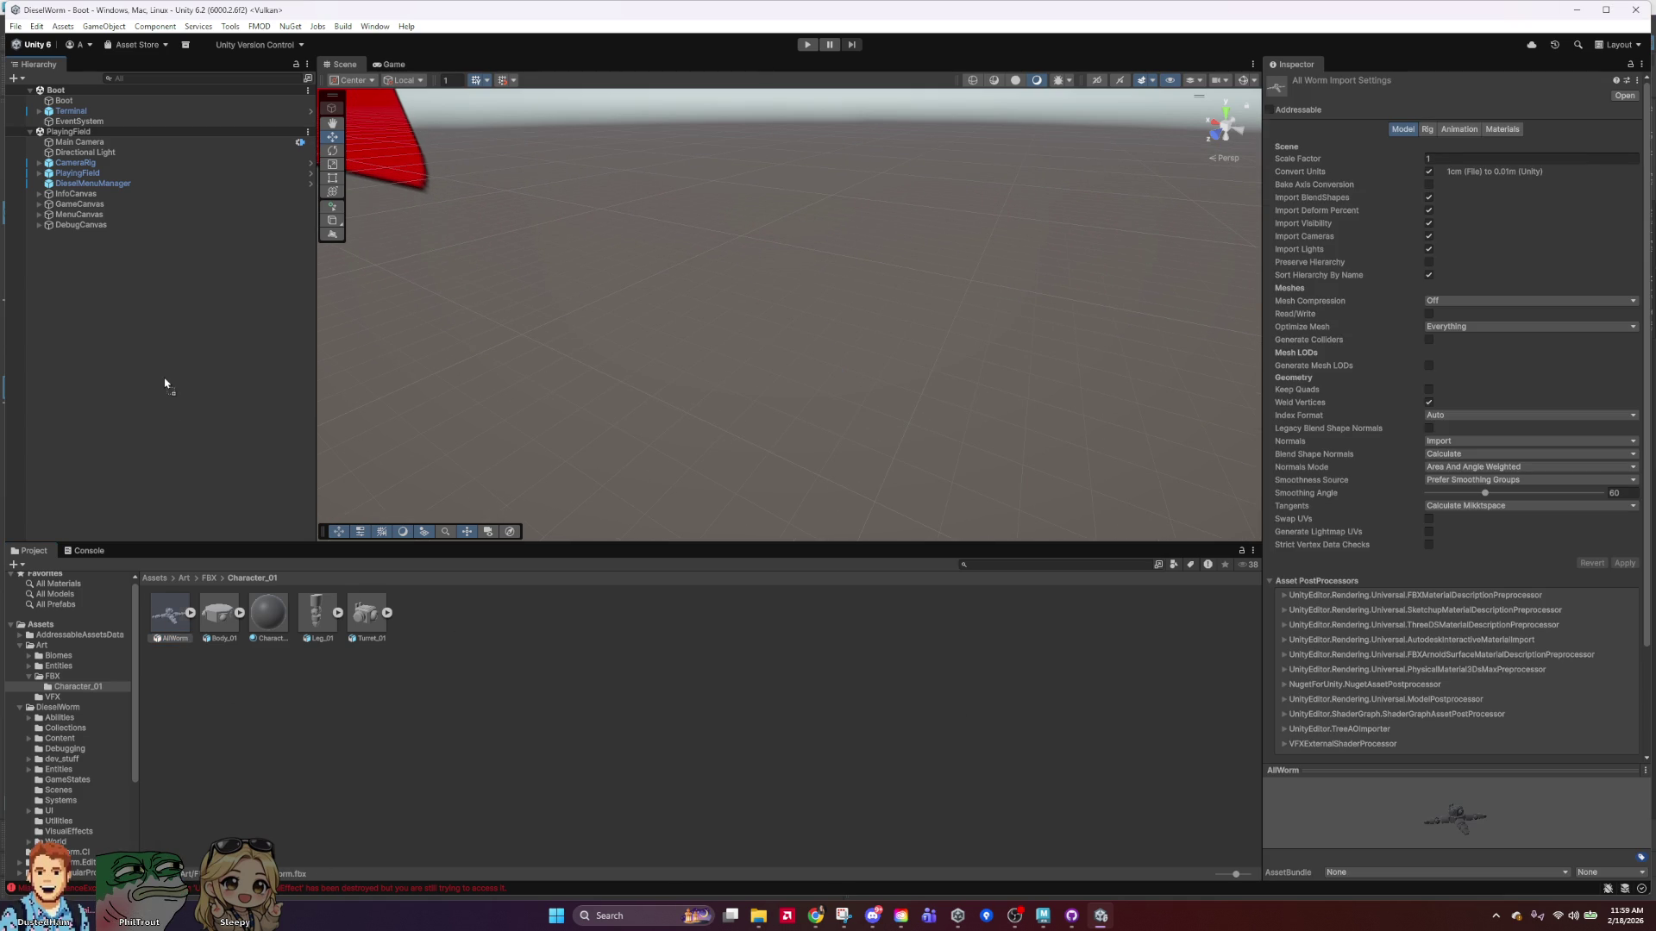
Place AllWorm in the scene centre and expand it to show Body_01, Legs and Turret_01.
{"action": "left_click_drag", "start_coordinate": [166, 384], "coordinate": [819, 304]}
{"action": "left_click", "coordinate": [131, 239]}
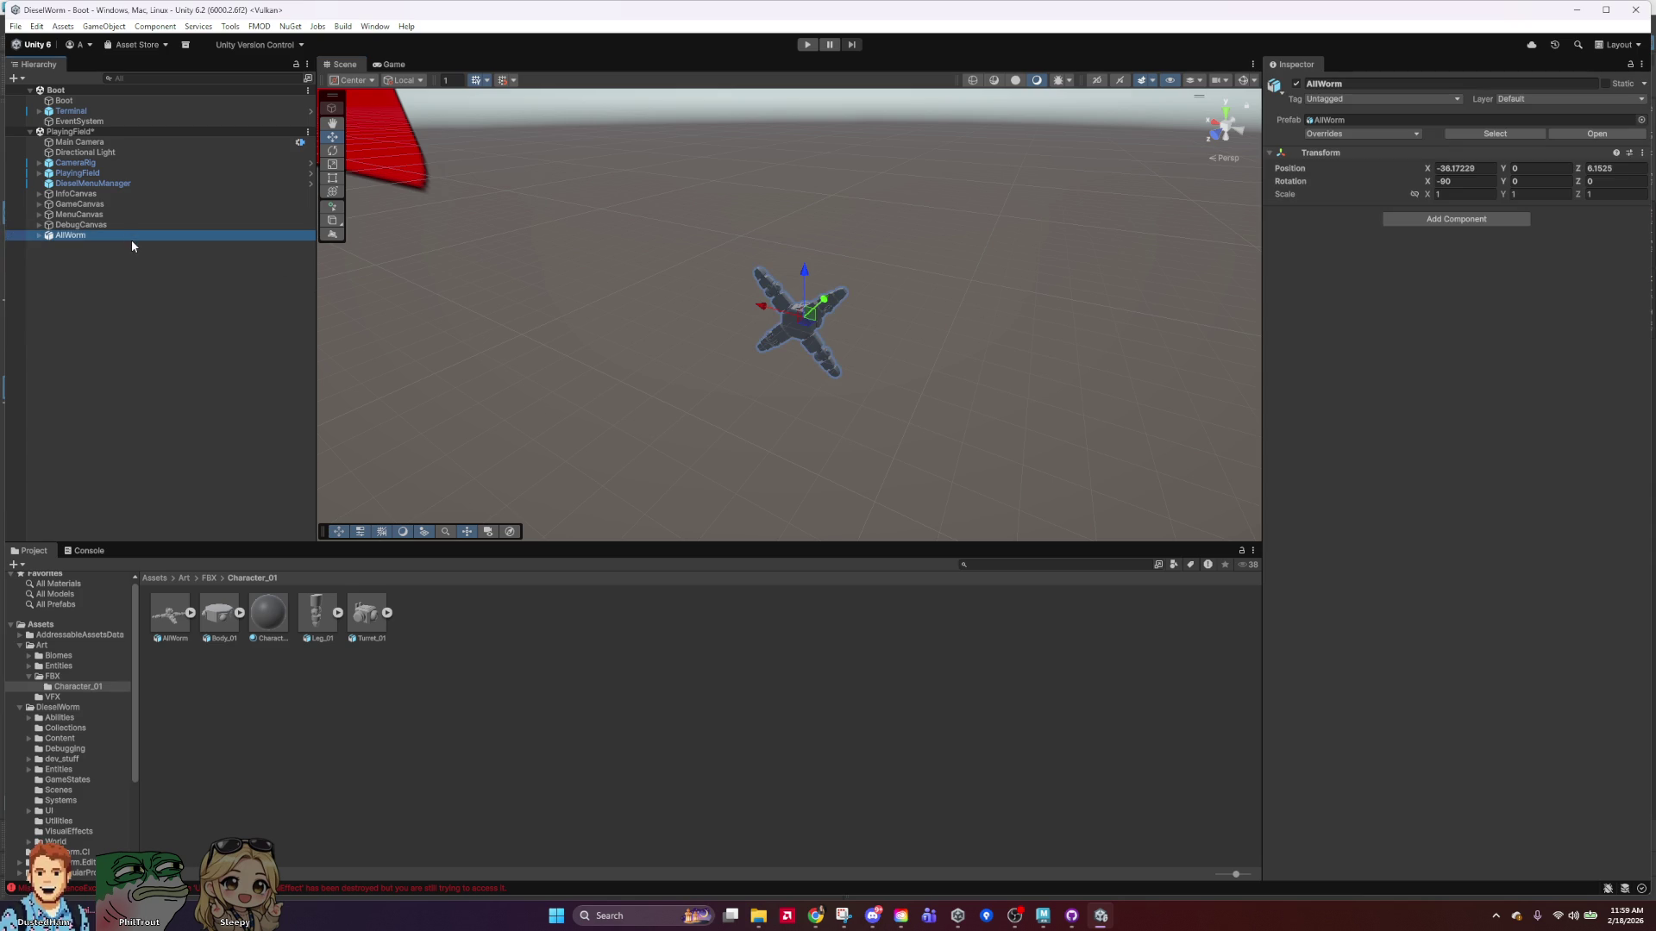
{"action": "left_click", "coordinate": [39, 236]}
{"action": "left_click", "coordinate": [74, 245]}
{"action": "left_click", "coordinate": [79, 256]}
{"action": "left_click", "coordinate": [87, 267]}
{"action": "left_click", "coordinate": [85, 257]}
{"action": "left_click", "coordinate": [71, 235]}
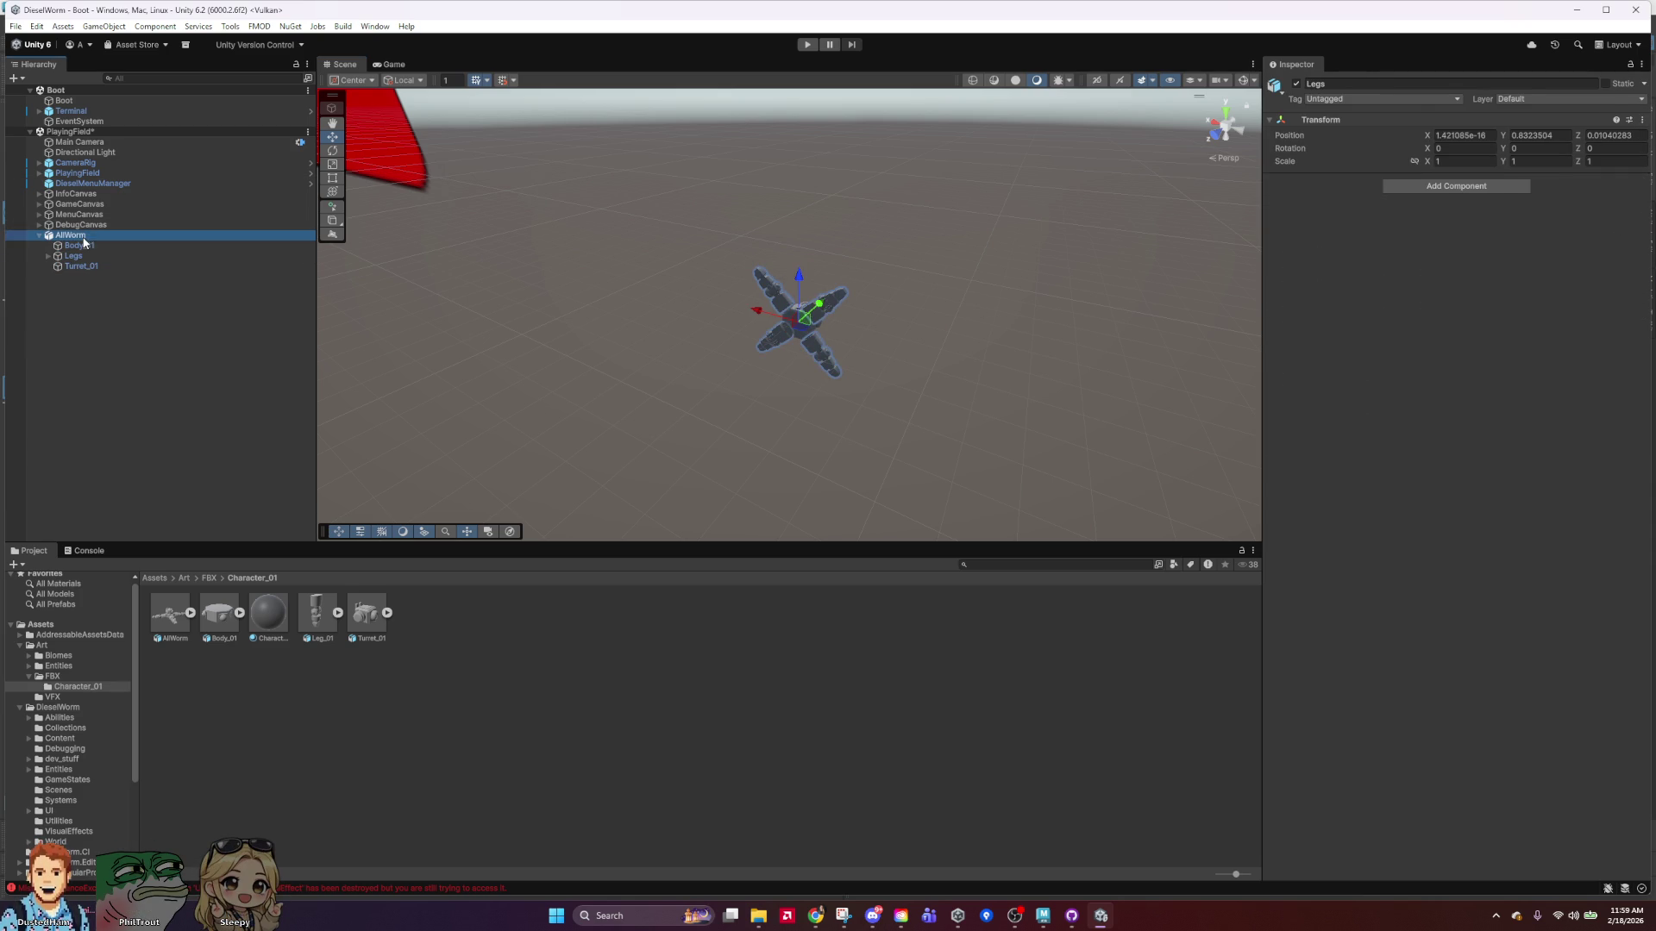
Rotate AllWorm so it stands upright, fine-tuning its forward tilt.
{"action": "key", "text": "e"}
{"action": "mouse_move", "coordinate": [785, 282]}
{"action": "left_mouse_down"}
{"action": "mouse_move", "coordinate": [726, 394]}
{"action": "mouse_move", "coordinate": [722, 441]}
{"action": "mouse_move", "coordinate": [759, 418]}
{"action": "left_mouse_up"}
{"action": "scroll", "coordinate": [802, 354], "scroll_direction": "up", "scroll_amount": 3}
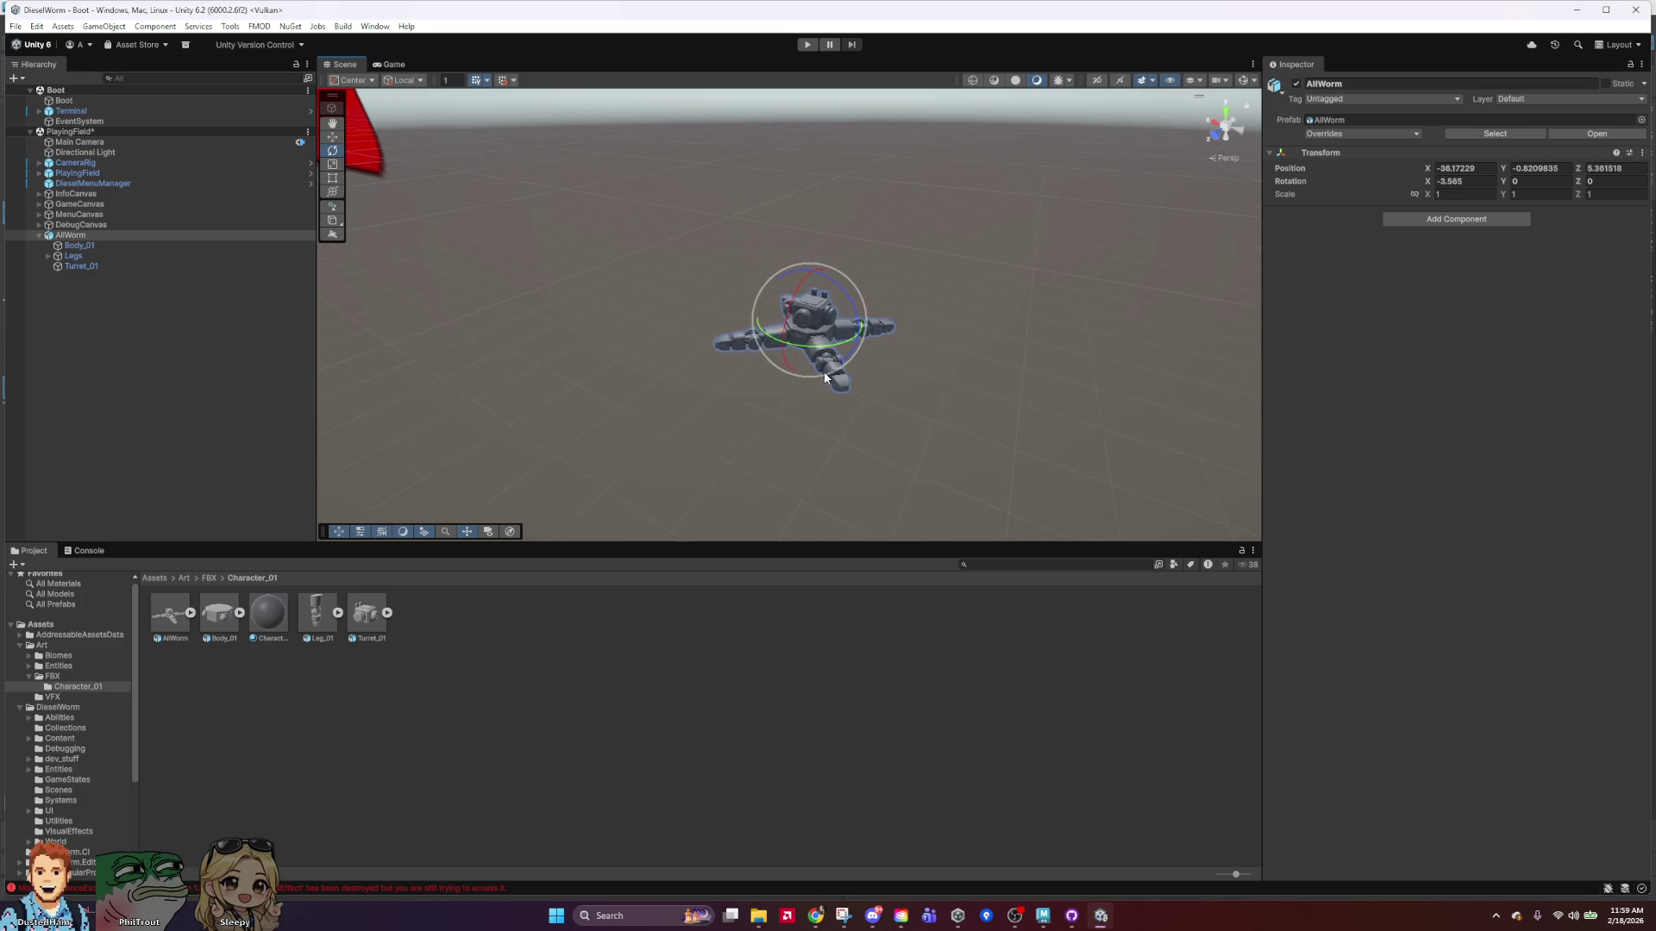
{"action": "left_click_drag", "start_coordinate": [794, 302], "coordinate": [790, 306]}
Spin the Legs child around its vertical axis, then reselect the AllWorm root.
{"action": "left_click", "coordinate": [112, 245]}
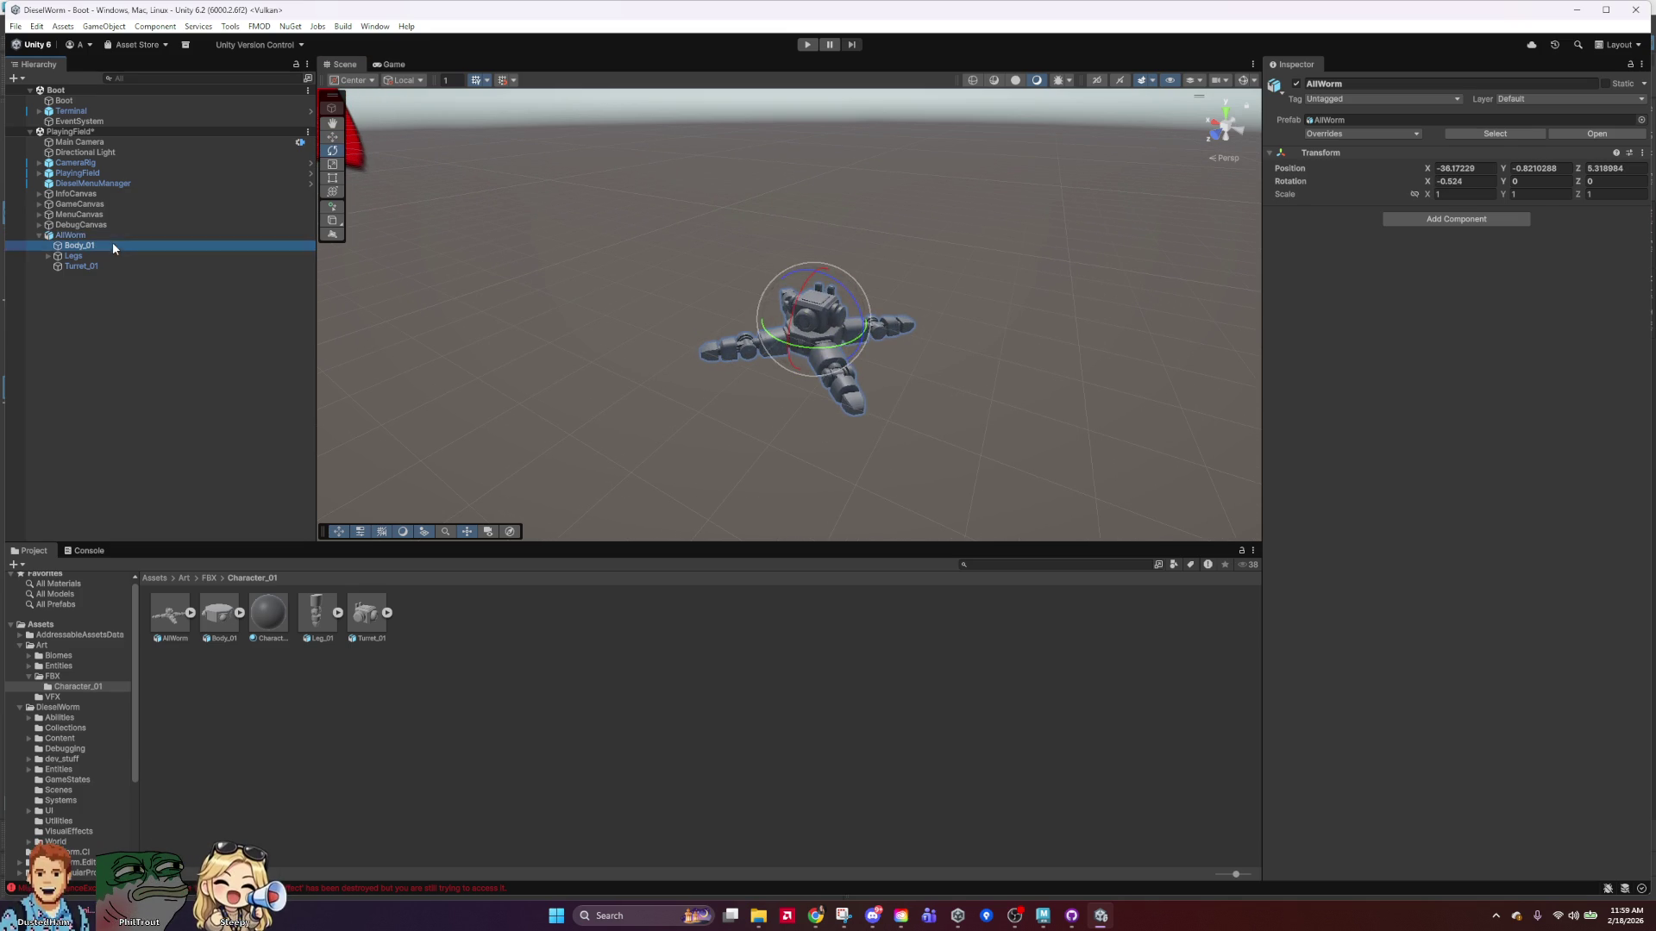
{"action": "left_click", "coordinate": [99, 257]}
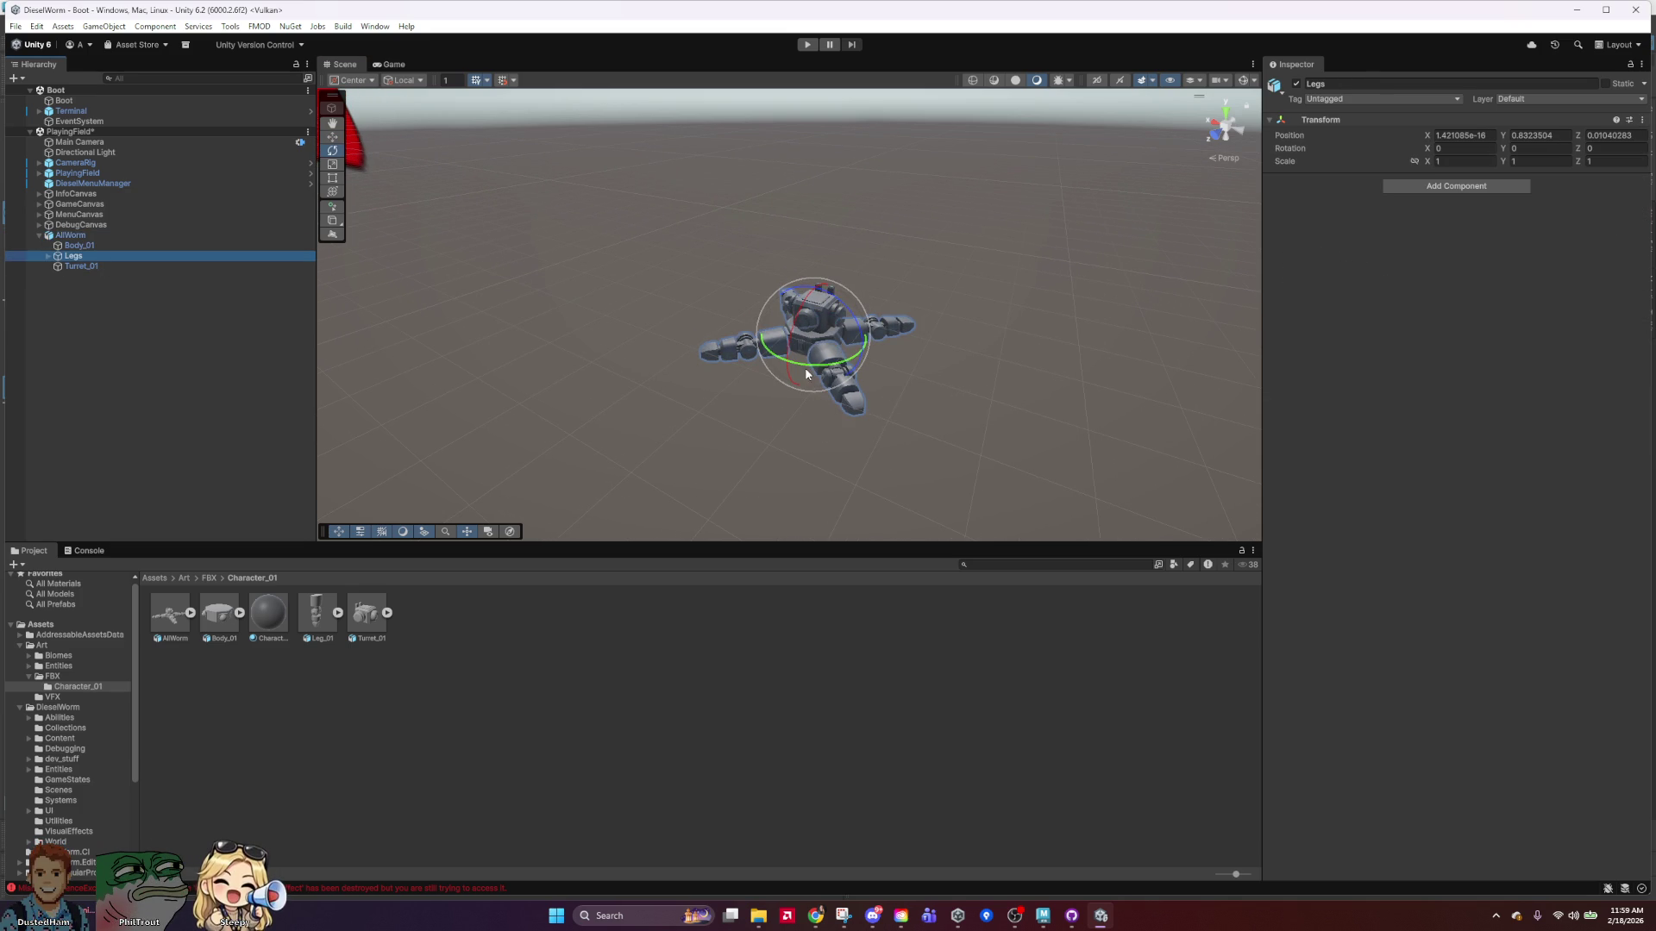
{"action": "mouse_move", "coordinate": [816, 364]}
{"action": "left_mouse_down"}
{"action": "mouse_move", "coordinate": [1242, 328]}
{"action": "mouse_move", "coordinate": [355, 433]}
{"action": "left_mouse_up"}
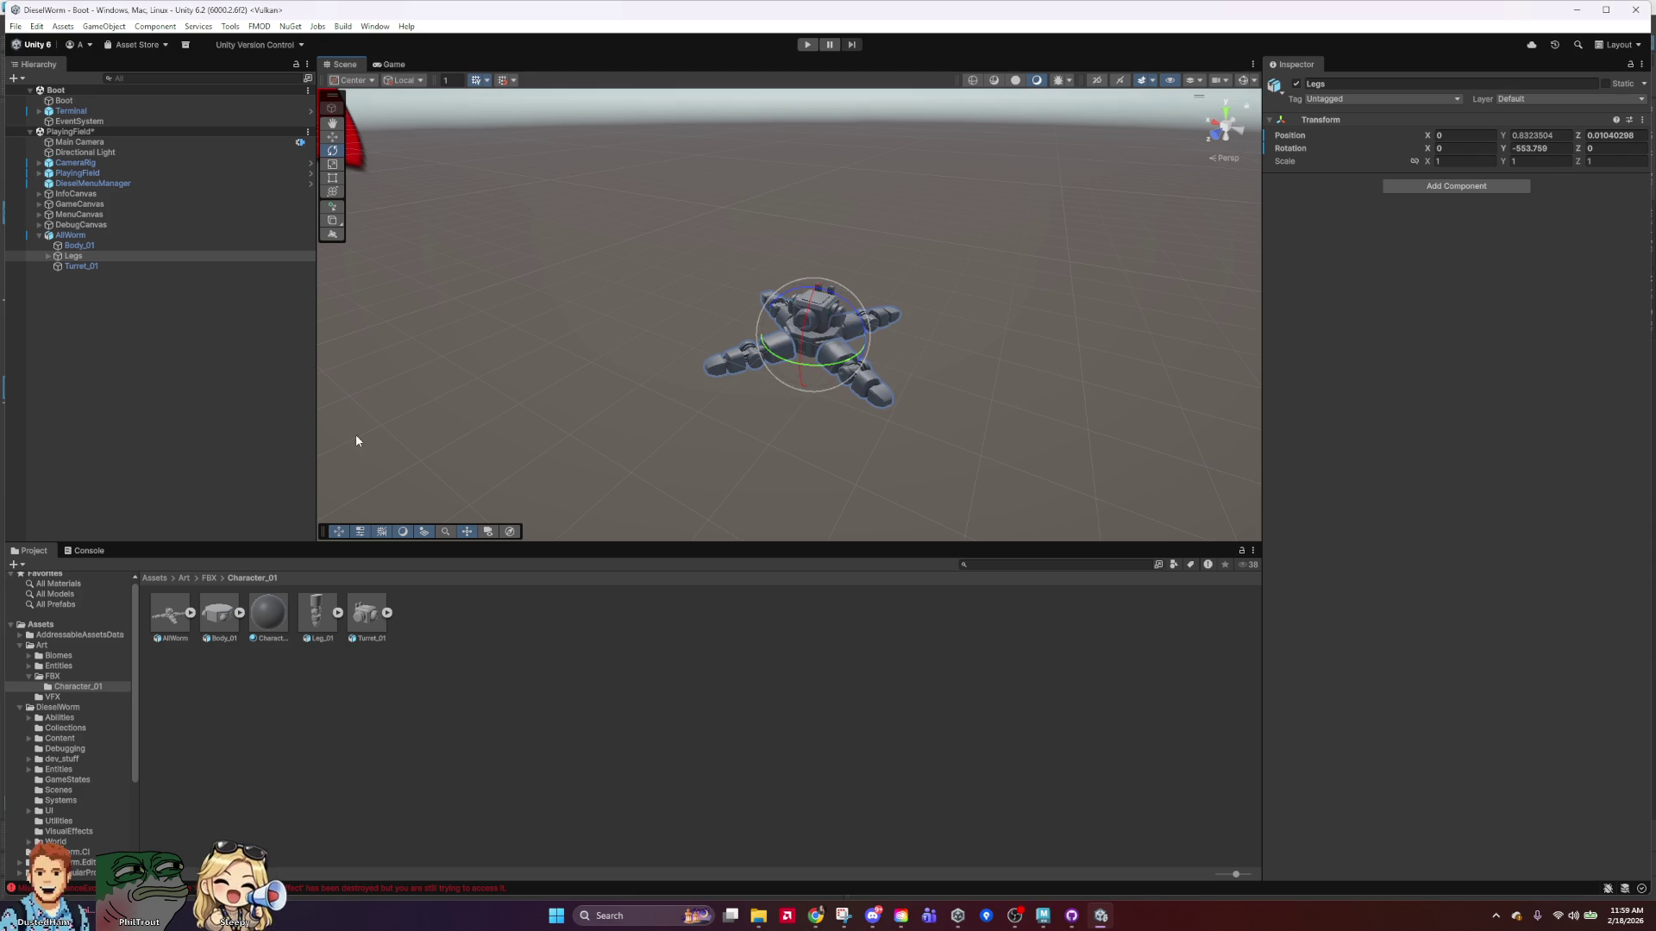
{"action": "mouse_move", "coordinate": [820, 366]}
{"action": "left_mouse_down"}
{"action": "mouse_move", "coordinate": [1006, 365]}
{"action": "mouse_move", "coordinate": [1383, 259]}
{"action": "mouse_move", "coordinate": [1341, 385]}
{"action": "mouse_move", "coordinate": [325, 436]}
{"action": "mouse_move", "coordinate": [1397, 458]}
{"action": "mouse_move", "coordinate": [1364, 410]}
{"action": "mouse_move", "coordinate": [592, 441]}
{"action": "mouse_move", "coordinate": [1467, 460]}
{"action": "left_mouse_up"}
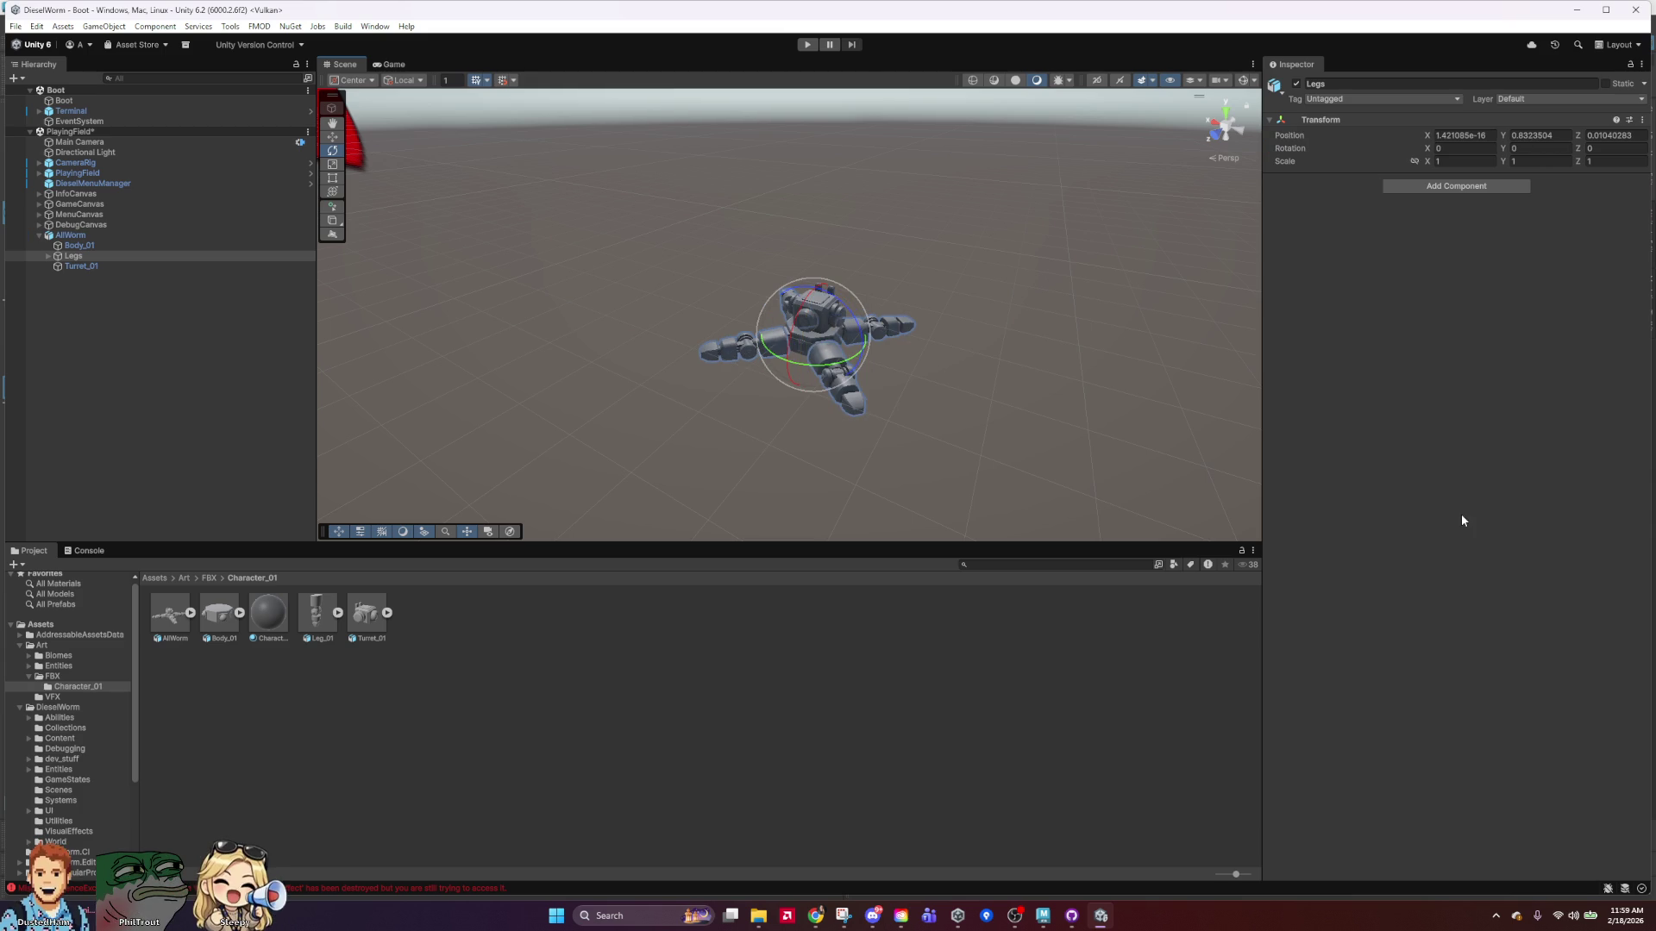
{"action": "left_click", "coordinate": [106, 279]}
{"action": "left_click", "coordinate": [76, 237]}
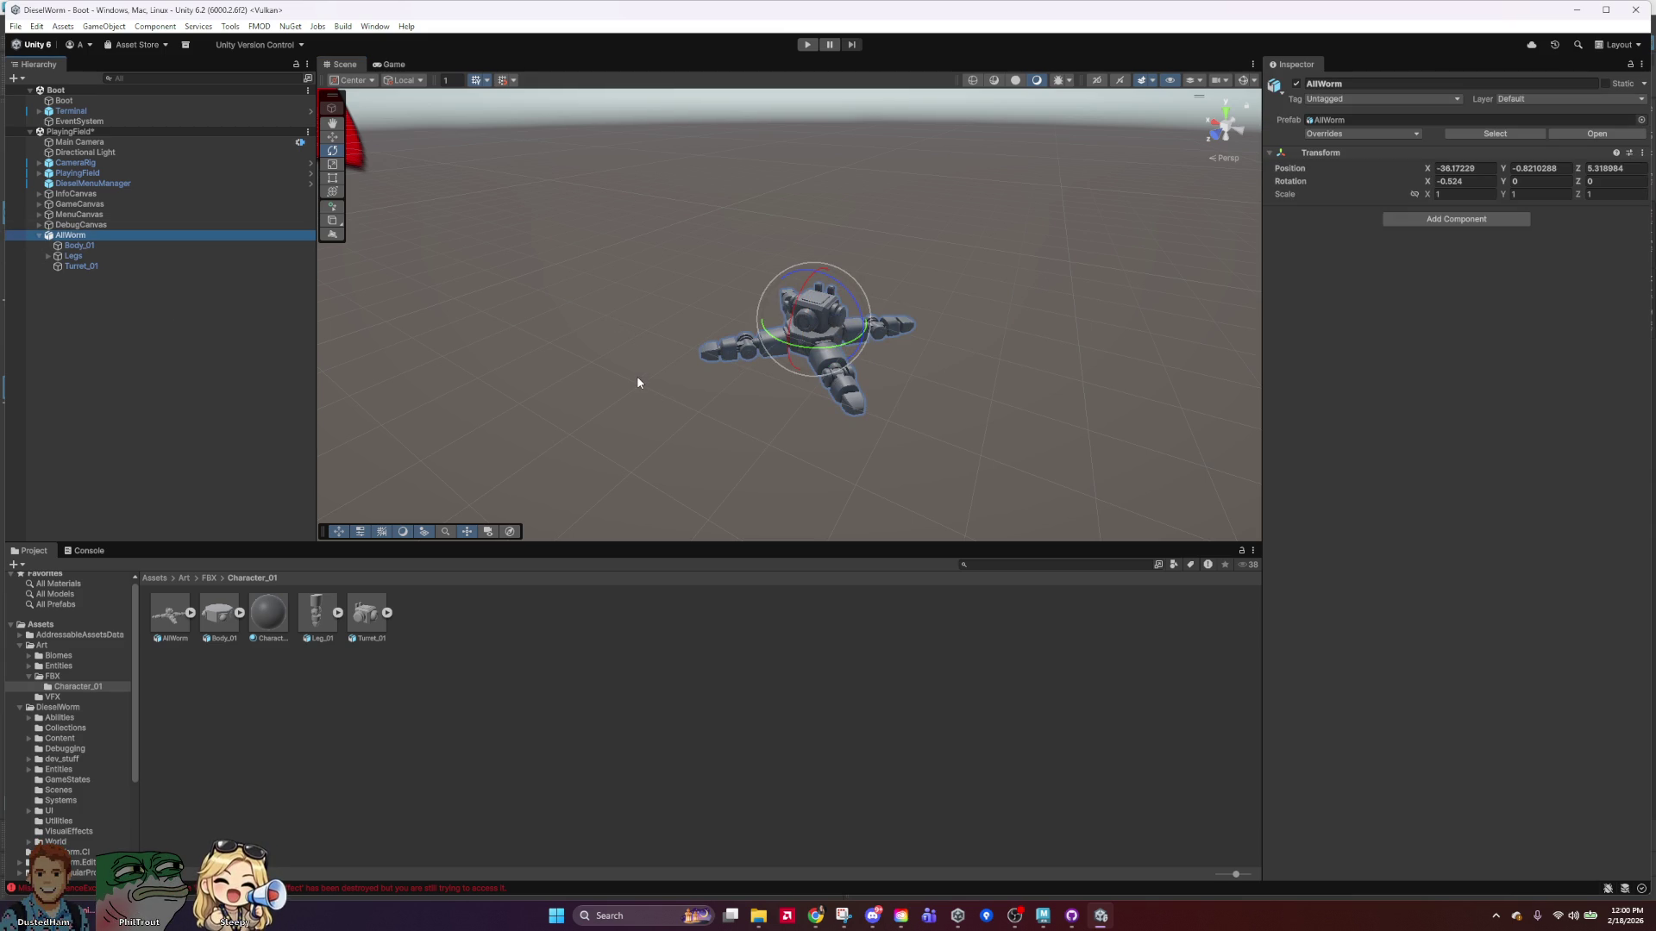
Spin AllWorm around its vertical axis, then rotate its Legs around Y.
{"action": "scroll", "coordinate": [881, 365], "scroll_direction": "up", "scroll_amount": 5}
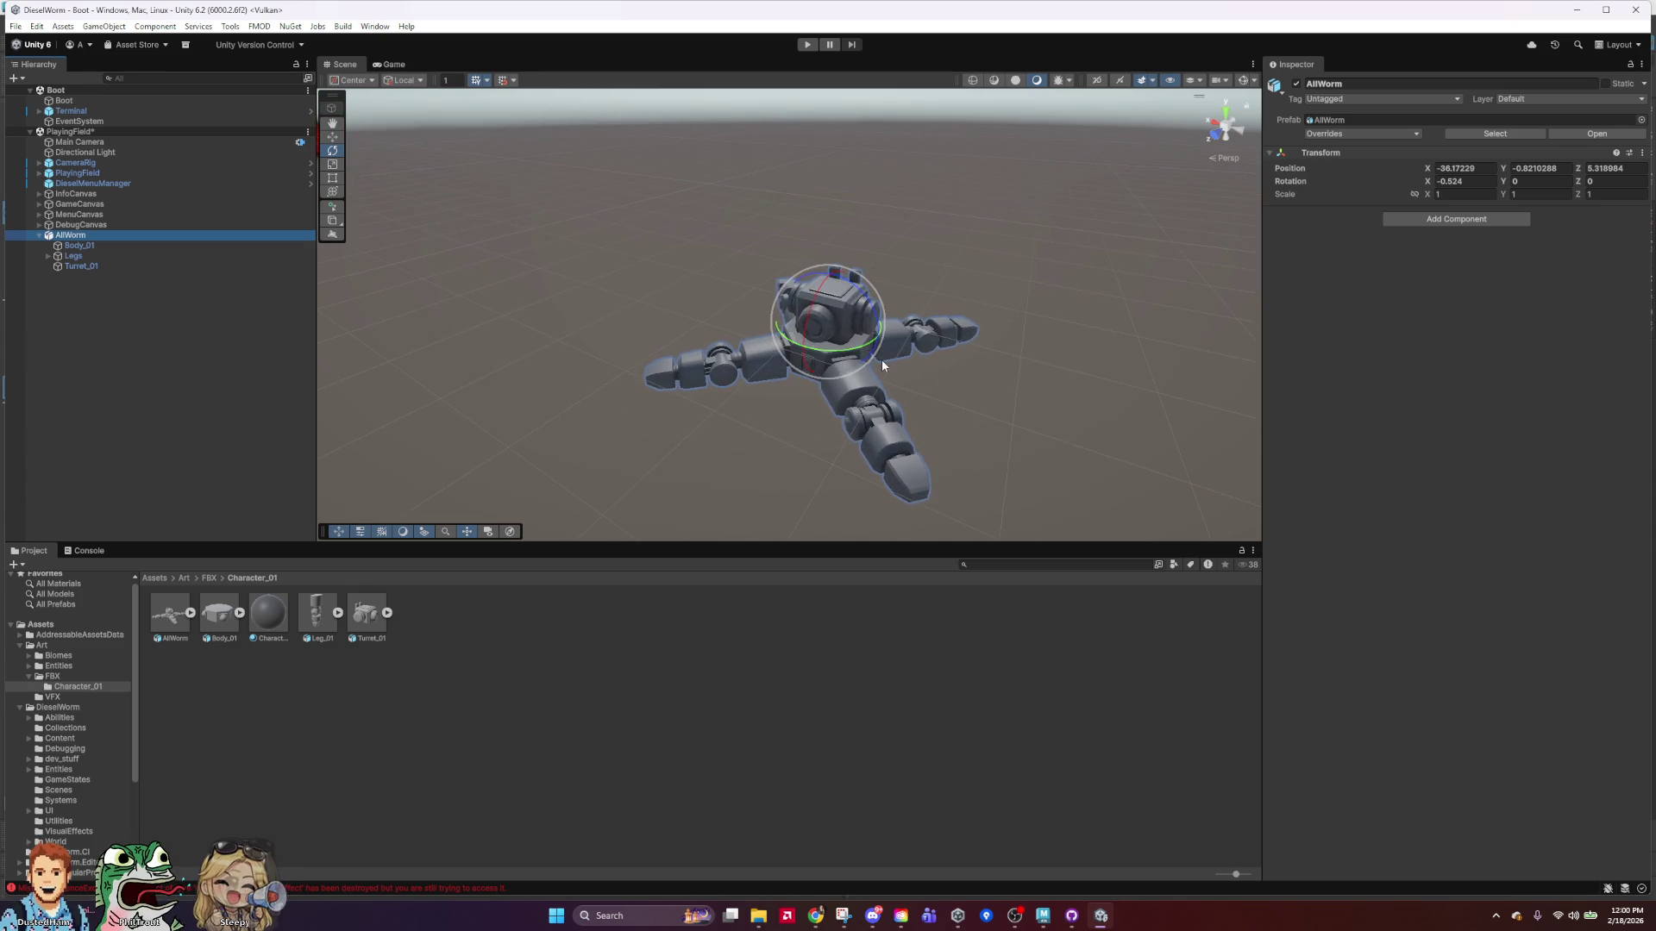
{"action": "mouse_move", "coordinate": [881, 361]}
{"action": "left_mouse_down"}
{"action": "mouse_move", "coordinate": [1219, 220]}
{"action": "mouse_move", "coordinate": [799, 339]}
{"action": "mouse_move", "coordinate": [100, 251]}
{"action": "left_mouse_up"}
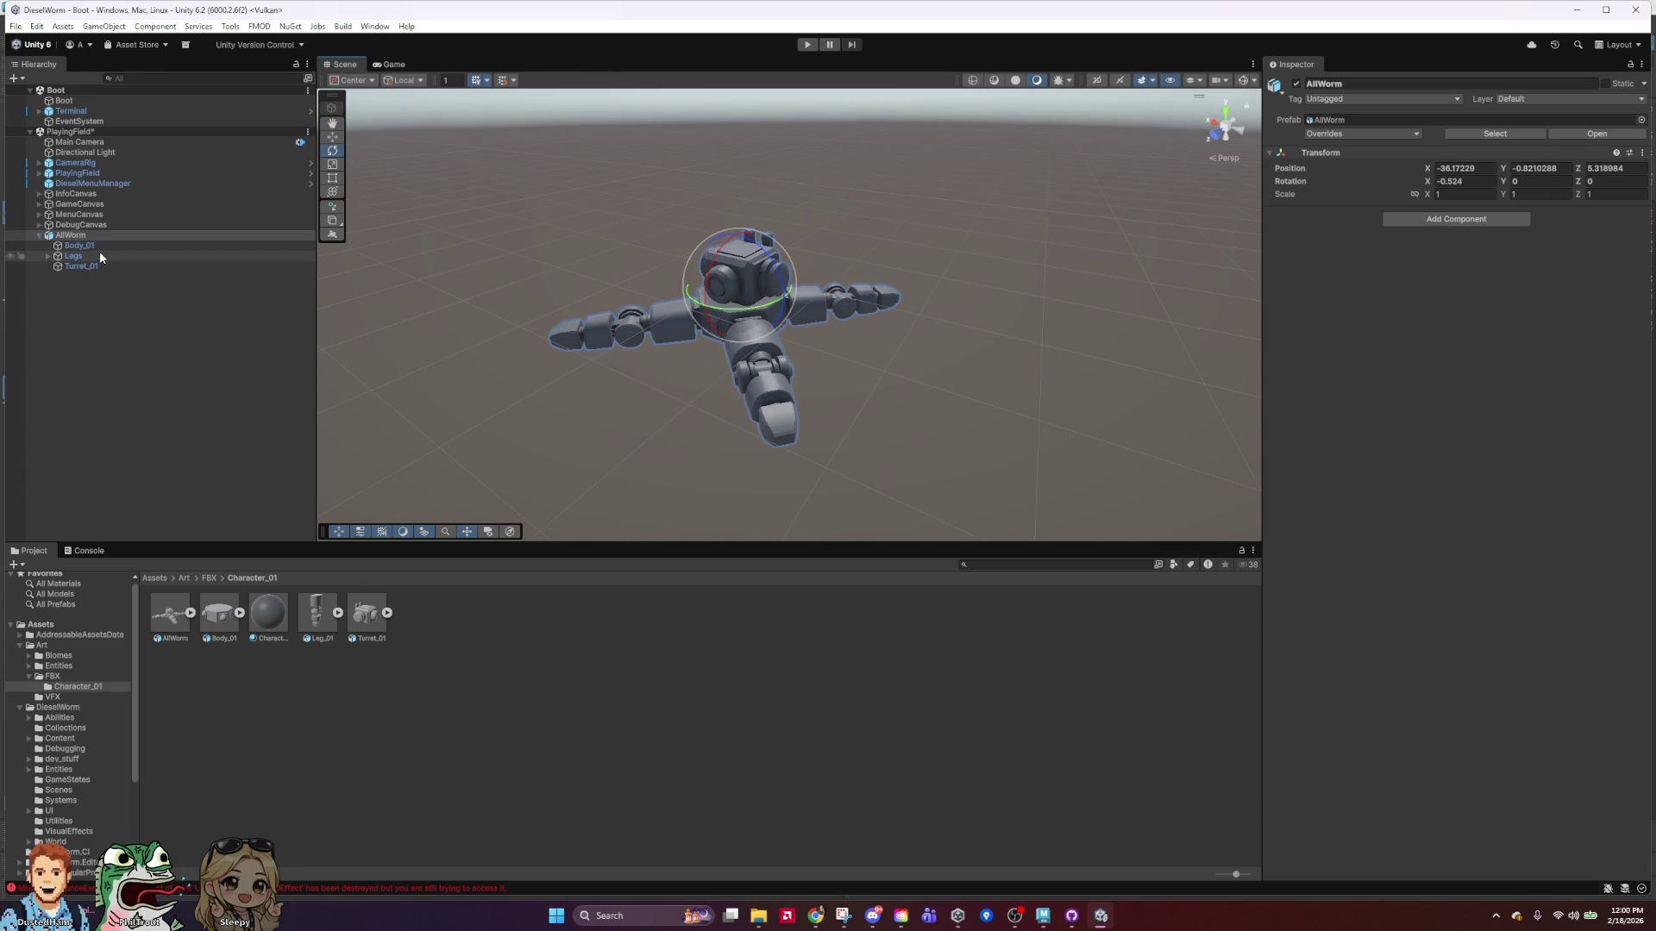
{"action": "left_click", "coordinate": [74, 256]}
{"action": "mouse_move", "coordinate": [753, 340]}
{"action": "left_mouse_down"}
{"action": "mouse_move", "coordinate": [1427, 270]}
{"action": "mouse_move", "coordinate": [1525, 292]}
{"action": "mouse_move", "coordinate": [344, 436]}
{"action": "mouse_move", "coordinate": [959, 399]}
{"action": "mouse_move", "coordinate": [1364, 321]}
{"action": "mouse_move", "coordinate": [373, 380]}
{"action": "mouse_move", "coordinate": [1219, 317]}
{"action": "mouse_move", "coordinate": [608, 358]}
{"action": "mouse_move", "coordinate": [1543, 490]}
{"action": "mouse_move", "coordinate": [1032, 625]}
{"action": "mouse_move", "coordinate": [1397, 564]}
{"action": "left_mouse_up"}
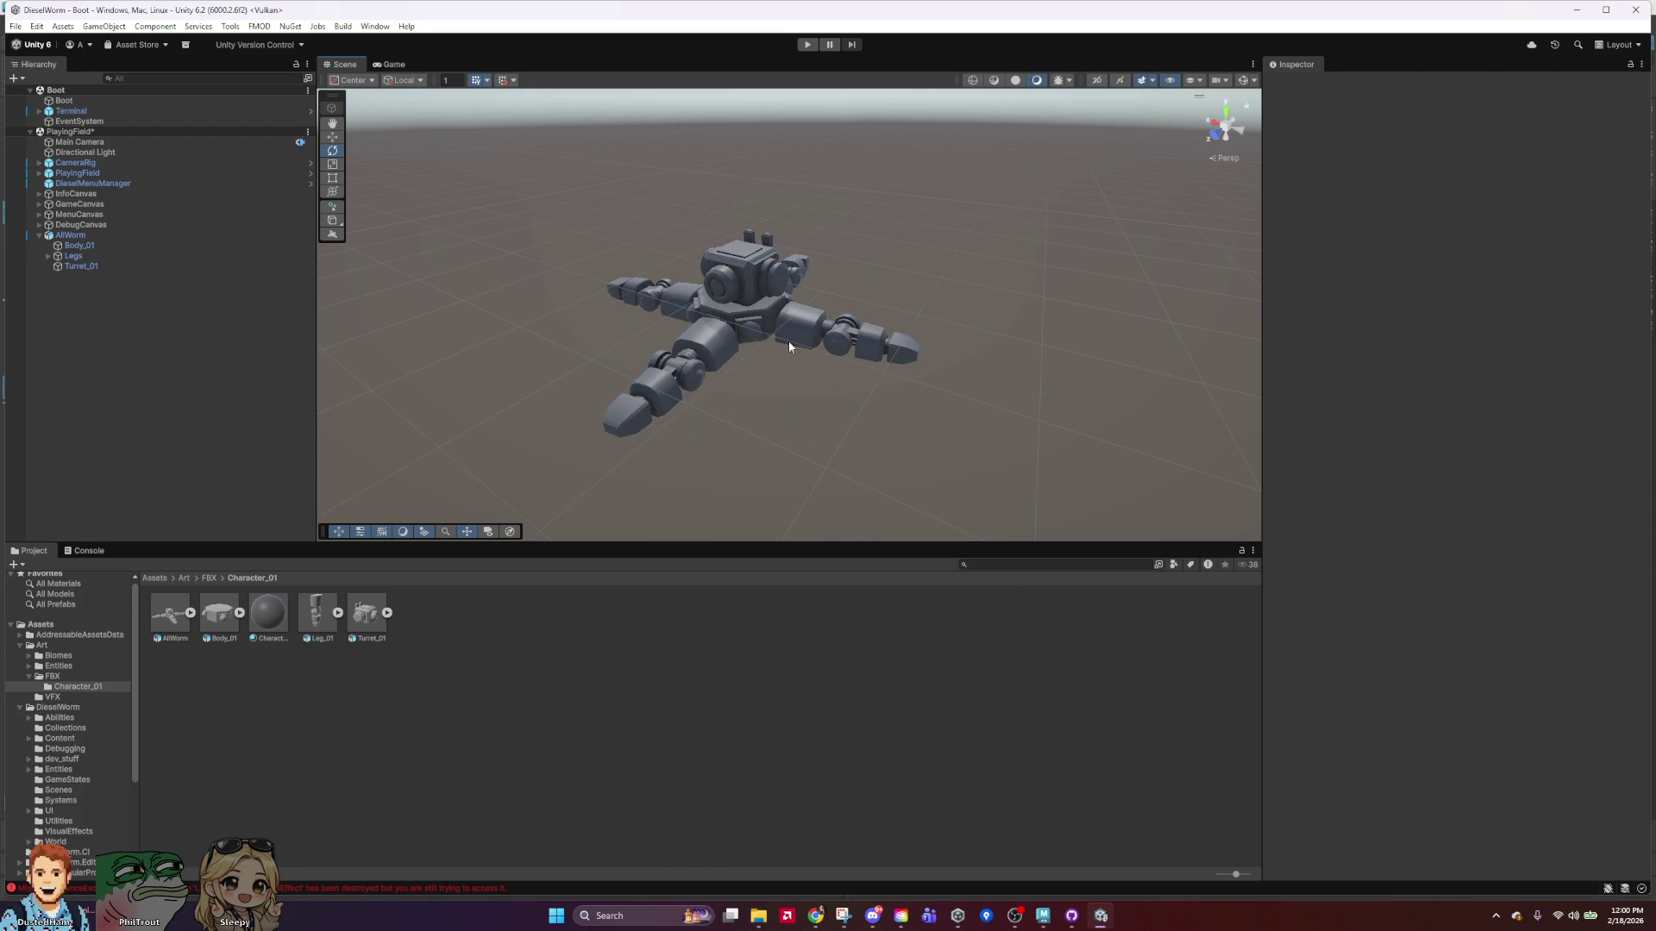
Swing the Legs around the body and back, ending at Y rotation -241.402.
{"action": "left_click", "coordinate": [811, 334]}
{"action": "left_click", "coordinate": [95, 246]}
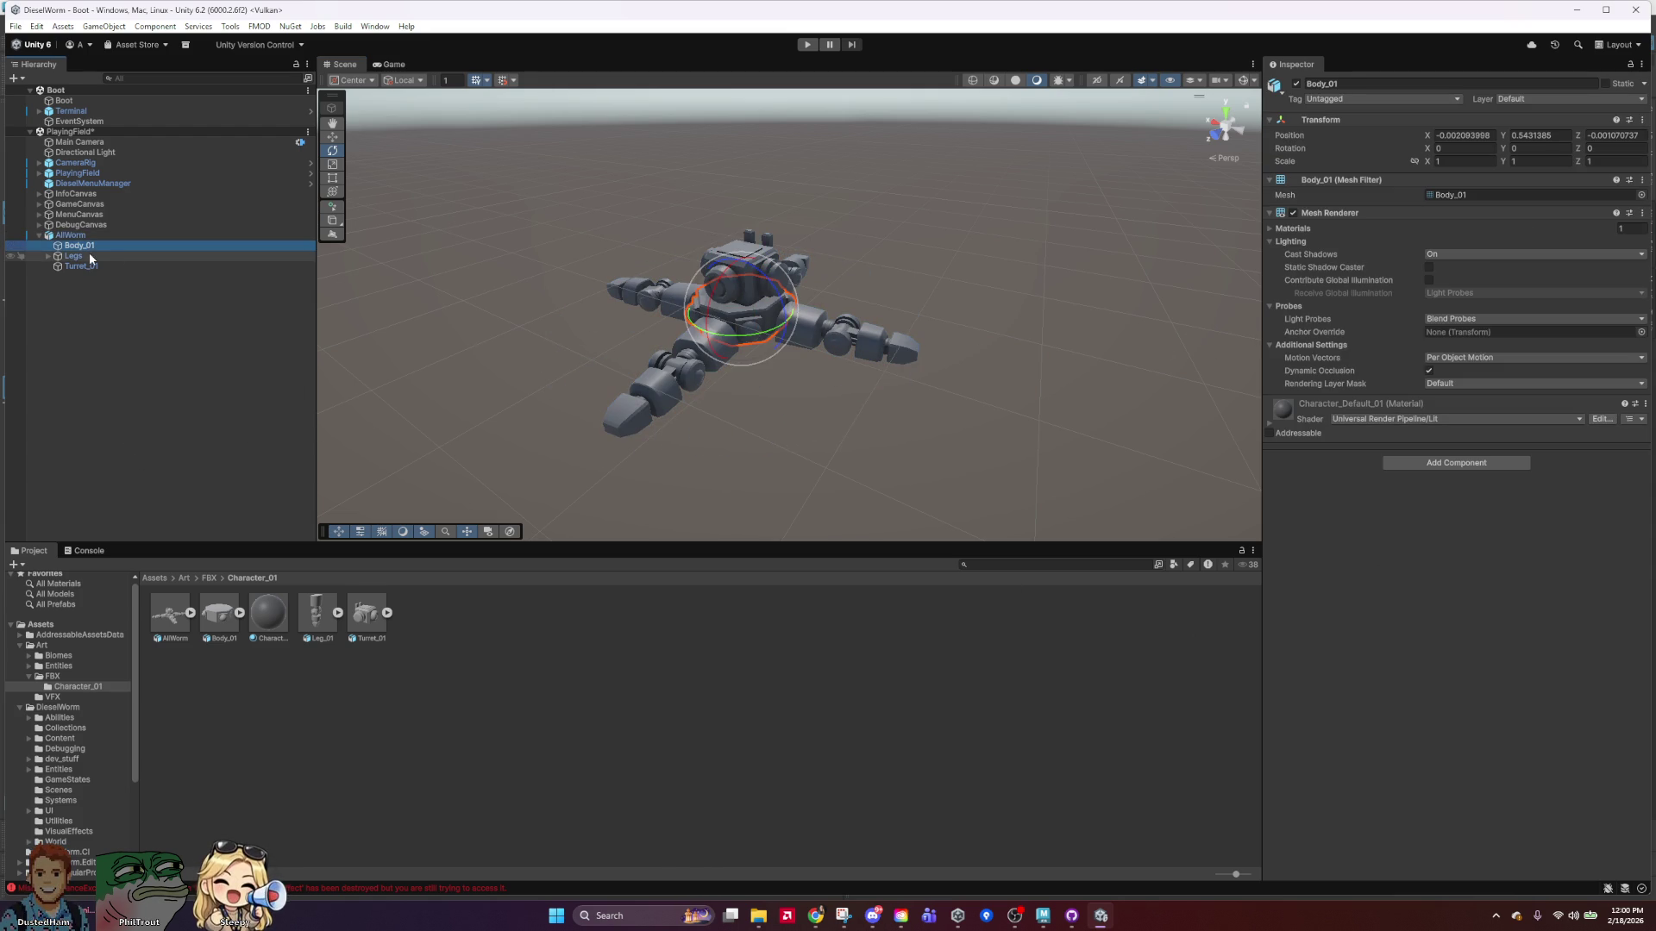
{"action": "left_click", "coordinate": [124, 256]}
{"action": "mouse_move", "coordinate": [781, 326]}
{"action": "left_mouse_down"}
{"action": "mouse_move", "coordinate": [1248, 289]}
{"action": "mouse_move", "coordinate": [1622, 297]}
{"action": "mouse_move", "coordinate": [130, 319]}
{"action": "mouse_move", "coordinate": [1644, 393]}
{"action": "mouse_move", "coordinate": [436, 407]}
{"action": "mouse_move", "coordinate": [1250, 380]}
{"action": "mouse_move", "coordinate": [1508, 411]}
{"action": "mouse_move", "coordinate": [1435, 435]}
{"action": "mouse_move", "coordinate": [1087, 465]}
{"action": "mouse_move", "coordinate": [561, 406]}
{"action": "mouse_move", "coordinate": [462, 421]}
{"action": "mouse_move", "coordinate": [1594, 420]}
{"action": "mouse_move", "coordinate": [650, 451]}
{"action": "mouse_move", "coordinate": [1120, 440]}
{"action": "mouse_move", "coordinate": [917, 417]}
{"action": "mouse_move", "coordinate": [408, 438]}
{"action": "mouse_move", "coordinate": [909, 464]}
{"action": "mouse_move", "coordinate": [1350, 440]}
{"action": "left_mouse_up"}
{"action": "scroll", "coordinate": [804, 318], "scroll_direction": "up", "scroll_amount": 3}
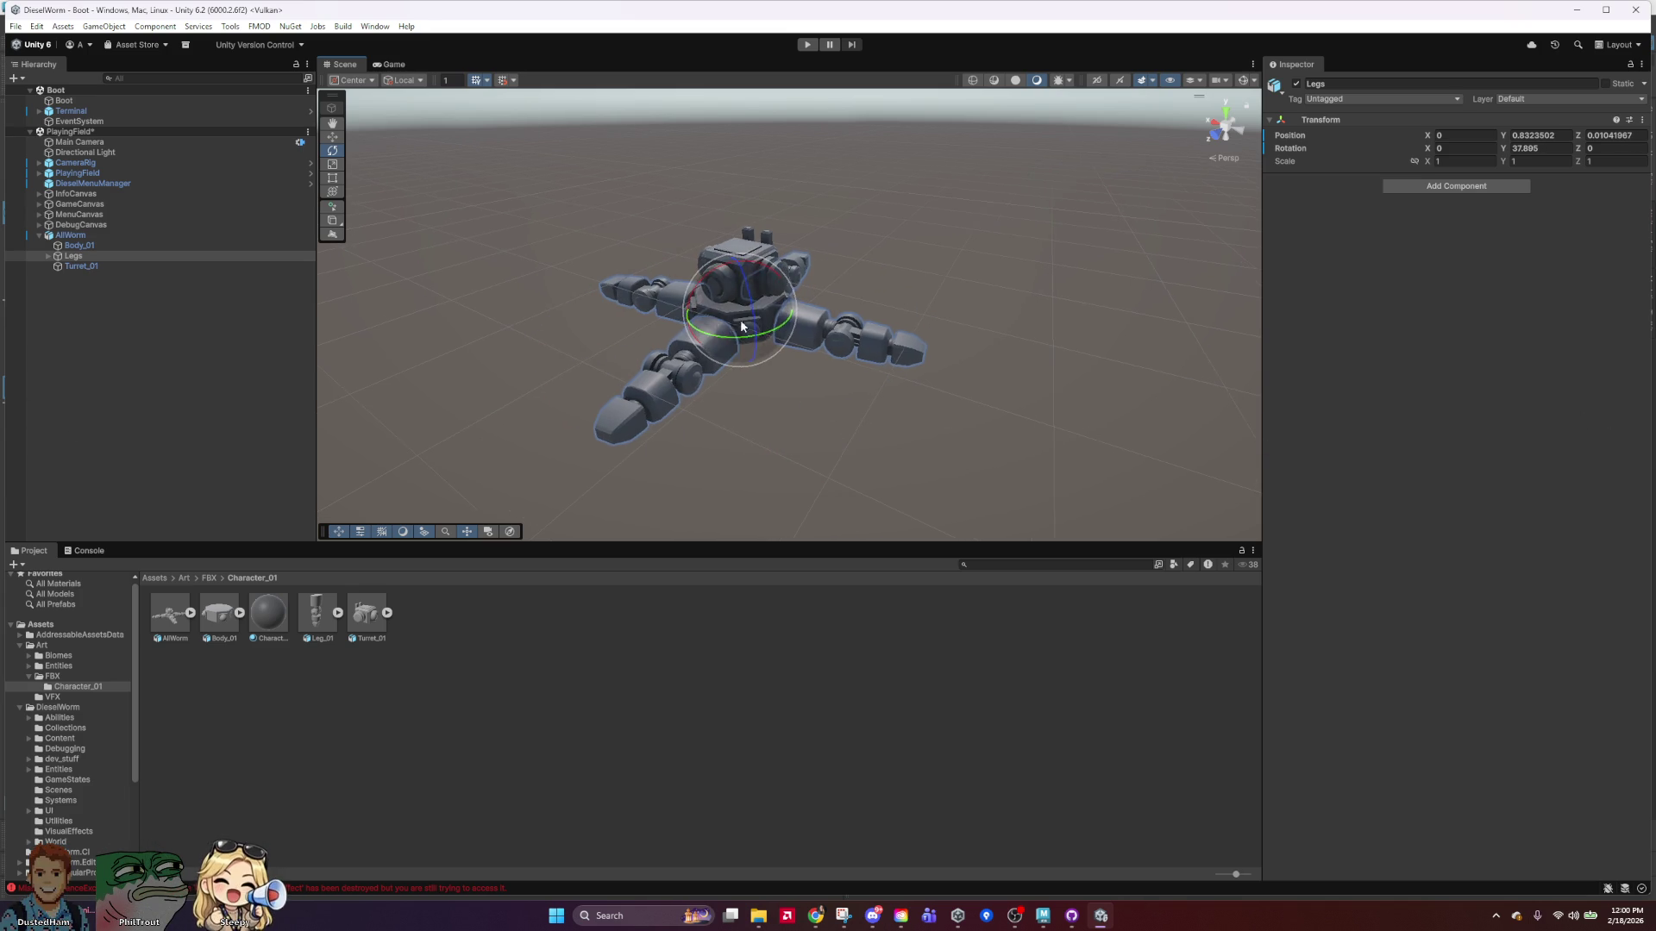
{"action": "mouse_move", "coordinate": [778, 331]}
{"action": "left_mouse_down"}
{"action": "mouse_move", "coordinate": [141, 347]}
{"action": "mouse_move", "coordinate": [492, 405]}
{"action": "mouse_move", "coordinate": [1109, 430]}
{"action": "mouse_move", "coordinate": [1011, 412]}
{"action": "mouse_move", "coordinate": [143, 428]}
{"action": "left_mouse_up"}
{"action": "left_click", "coordinate": [62, 236]}
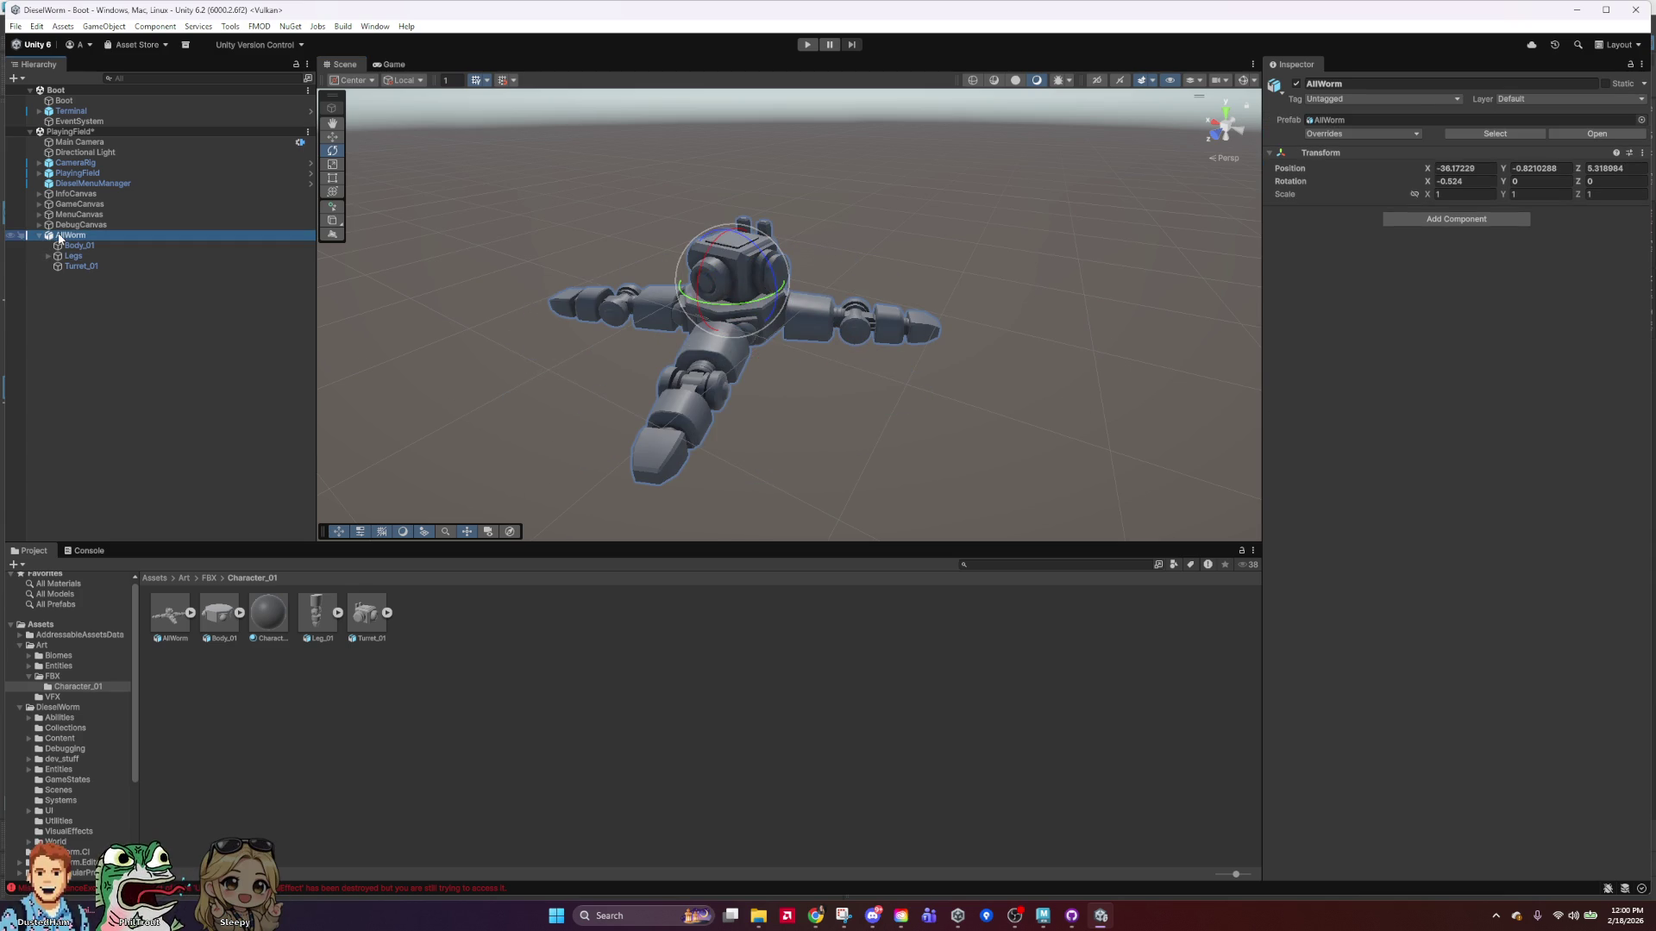